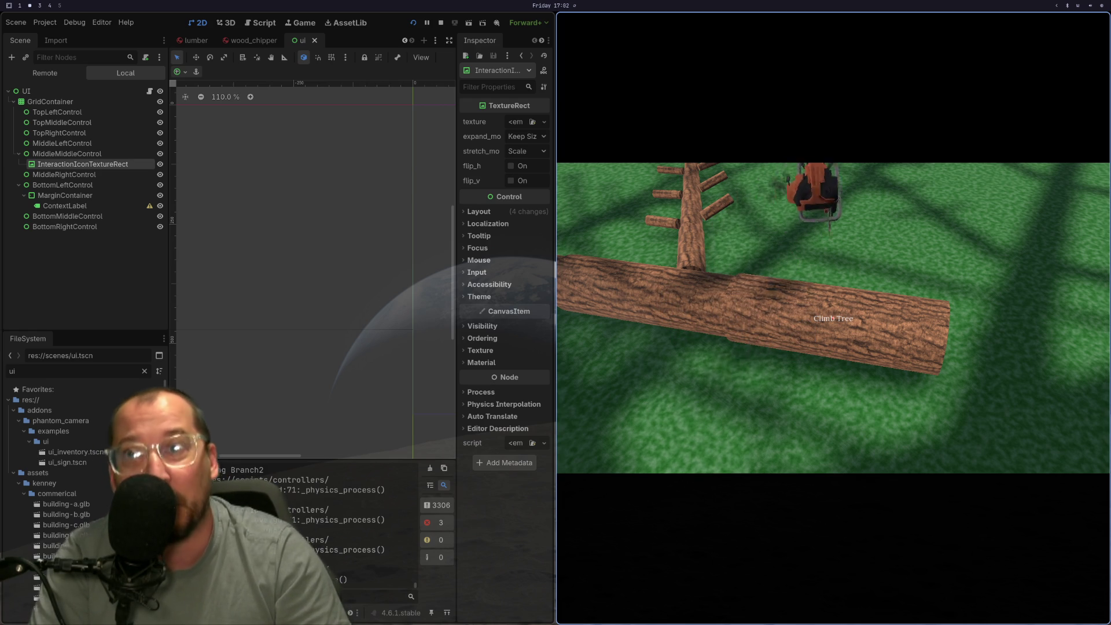
Walk the player to the upright tree trunk until the 'Climb Tree' prompt appears
key(e)
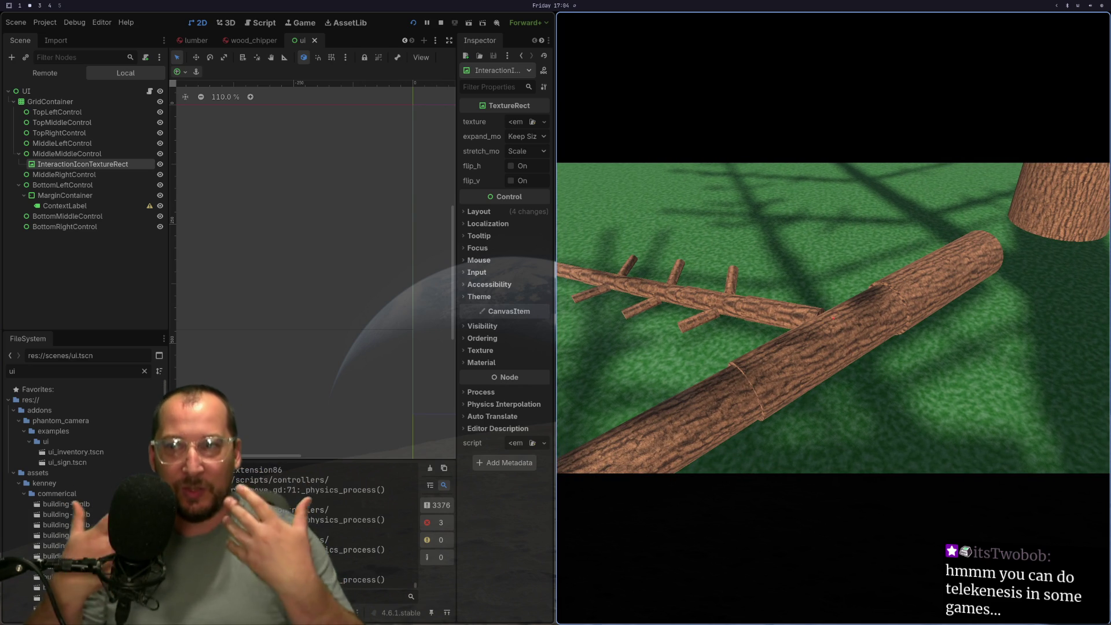
key(w)
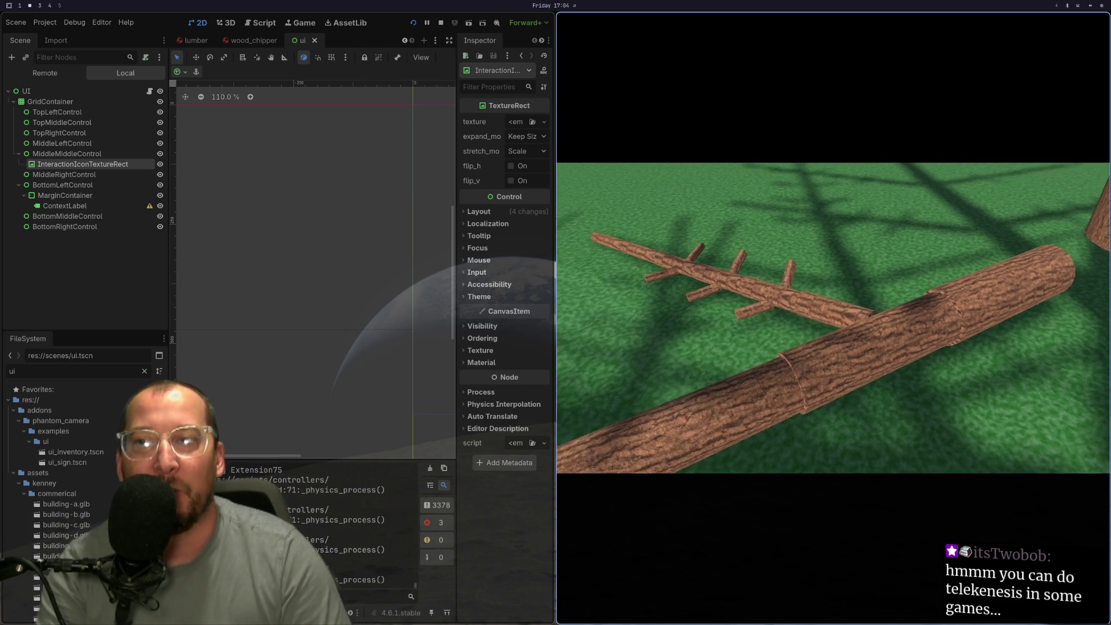
key(e)
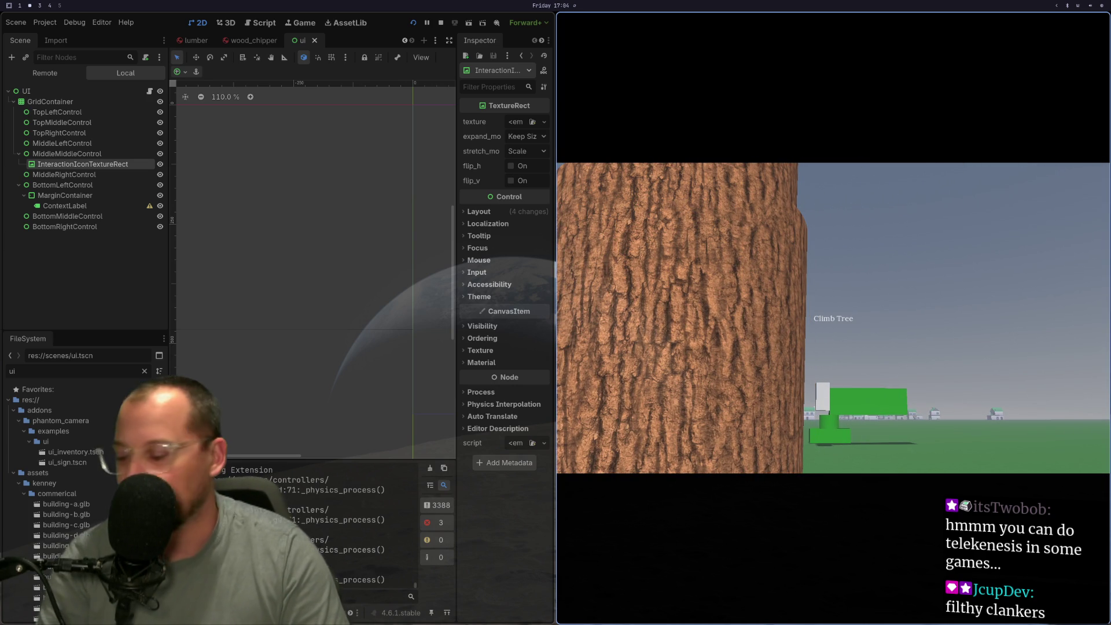
Look up into the tree's branches, then bring up controller_free_move.gd in Neovim
key(e)
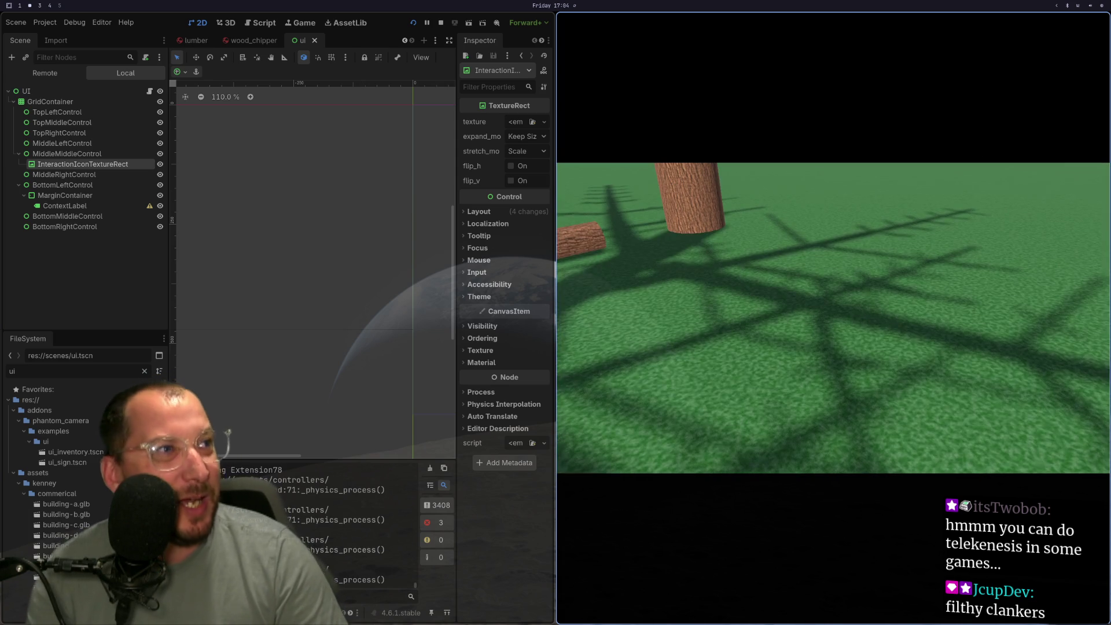
key(super+1)
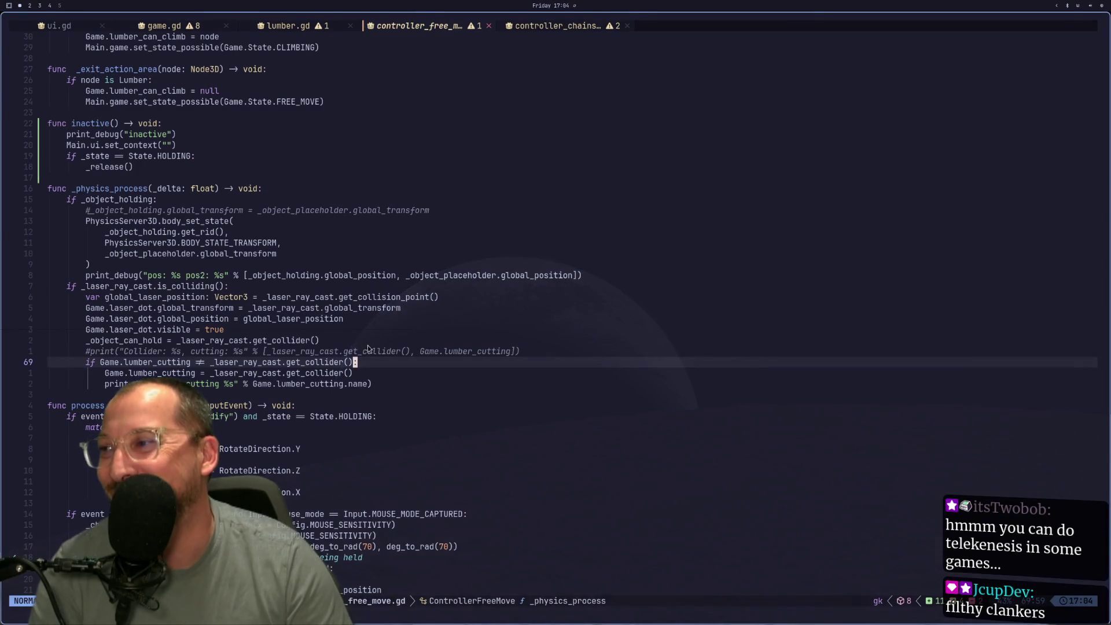
Read the get_node_or_null description on the Node docs page, then return to the script
key(super+2)
key(super+3)
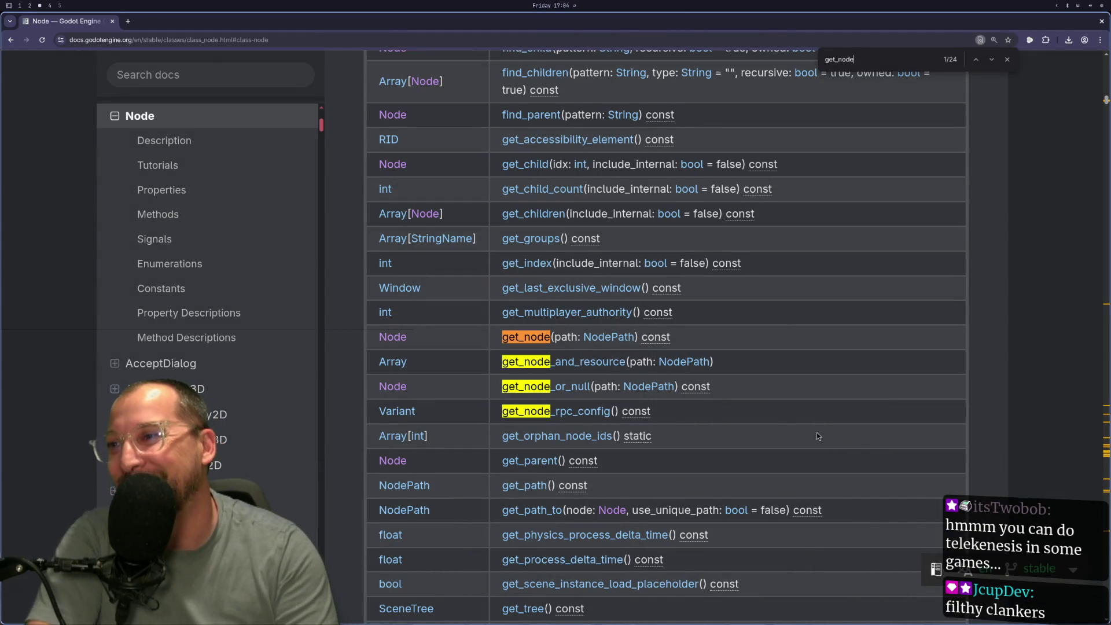
click(554, 386)
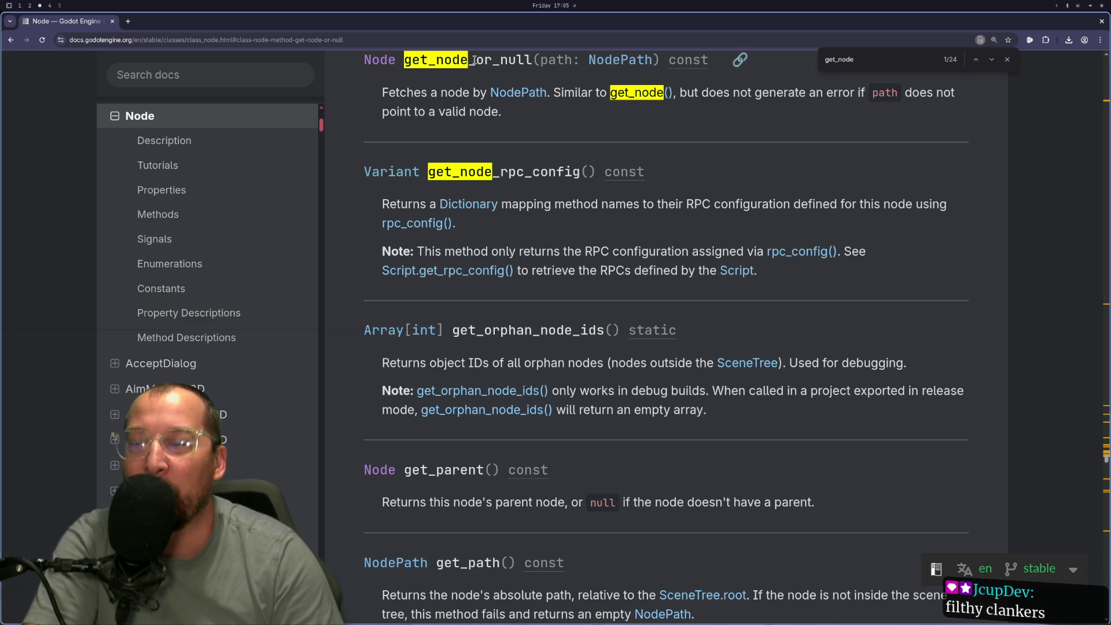
triple_click(707, 95)
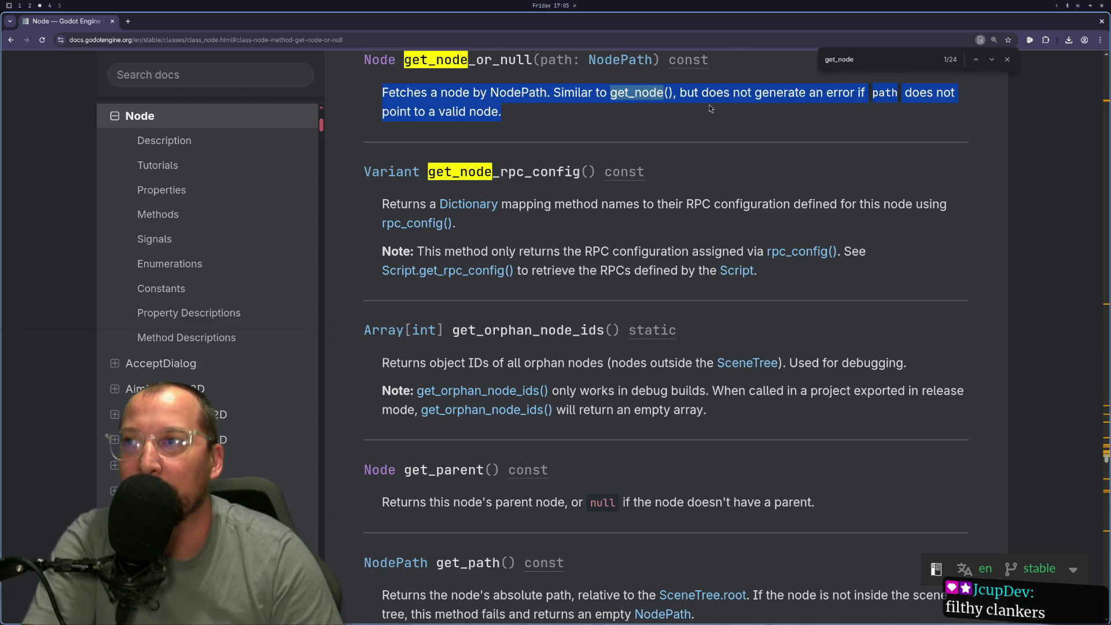
key(super+1)
key(super+2)
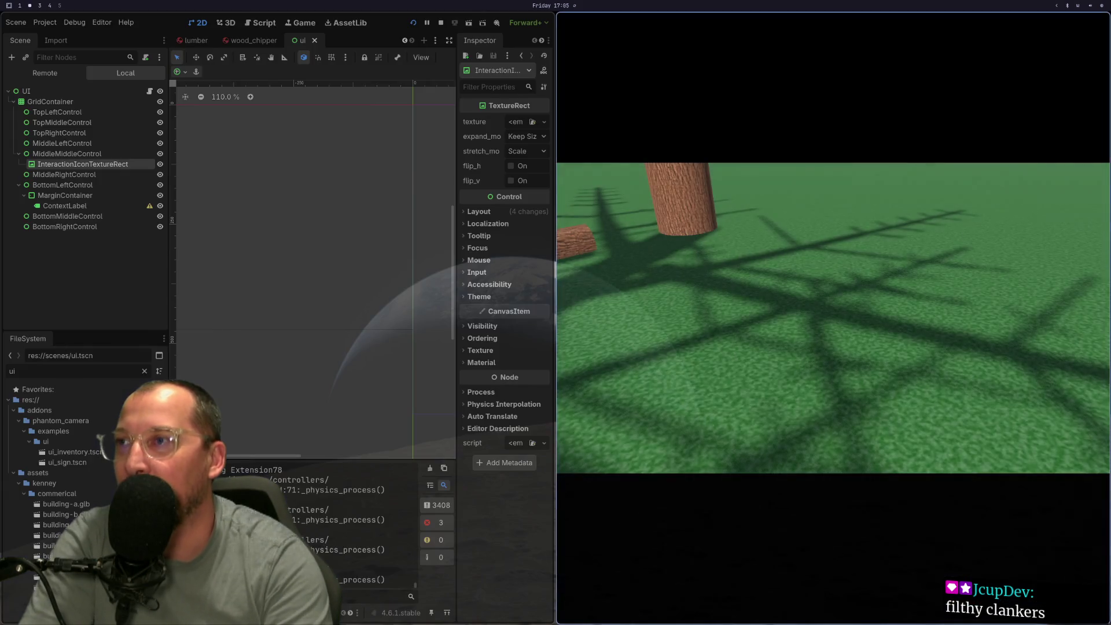
key(super+3)
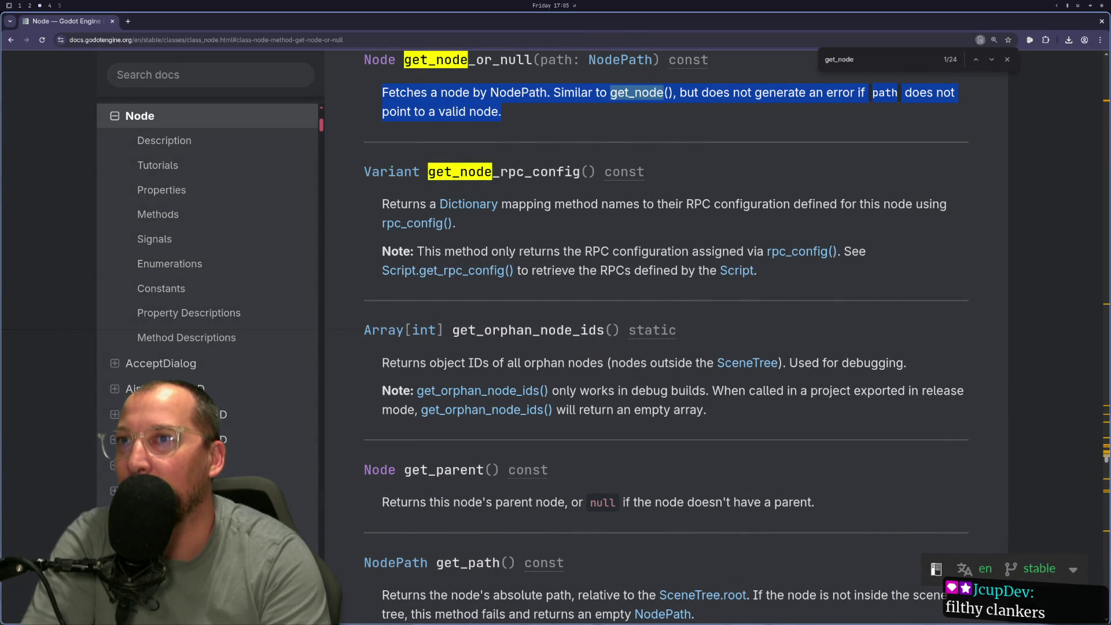
key(super+1)
Move through controller_free_move.gd to the node_a get_node line in hold()
key(j)
key(j)
key(j)
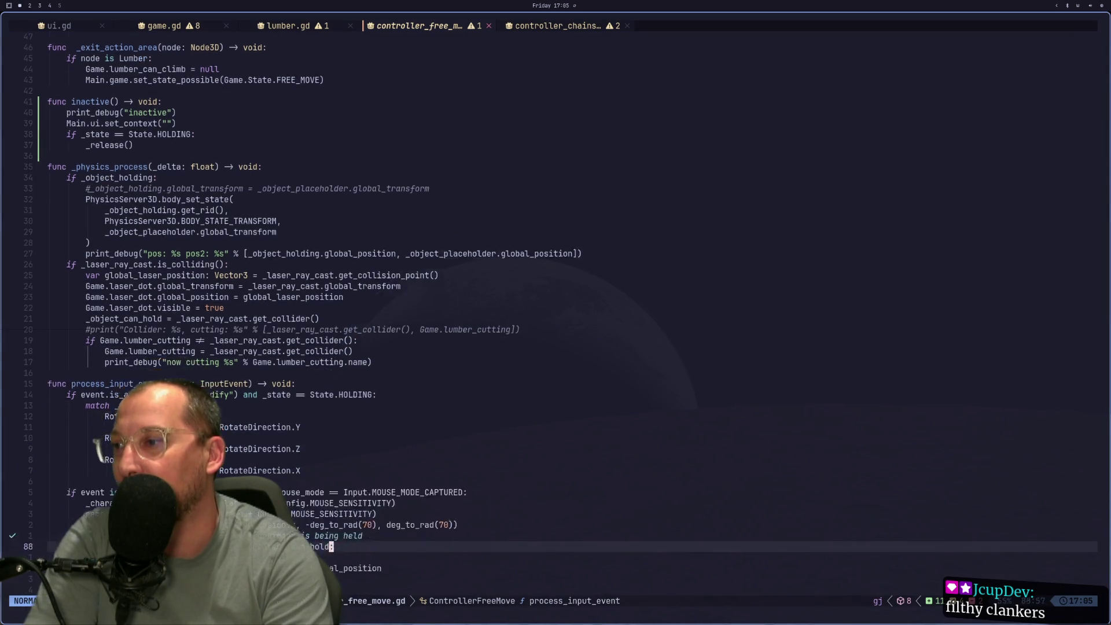
key(k)
key(k)
key(k)
key(k)
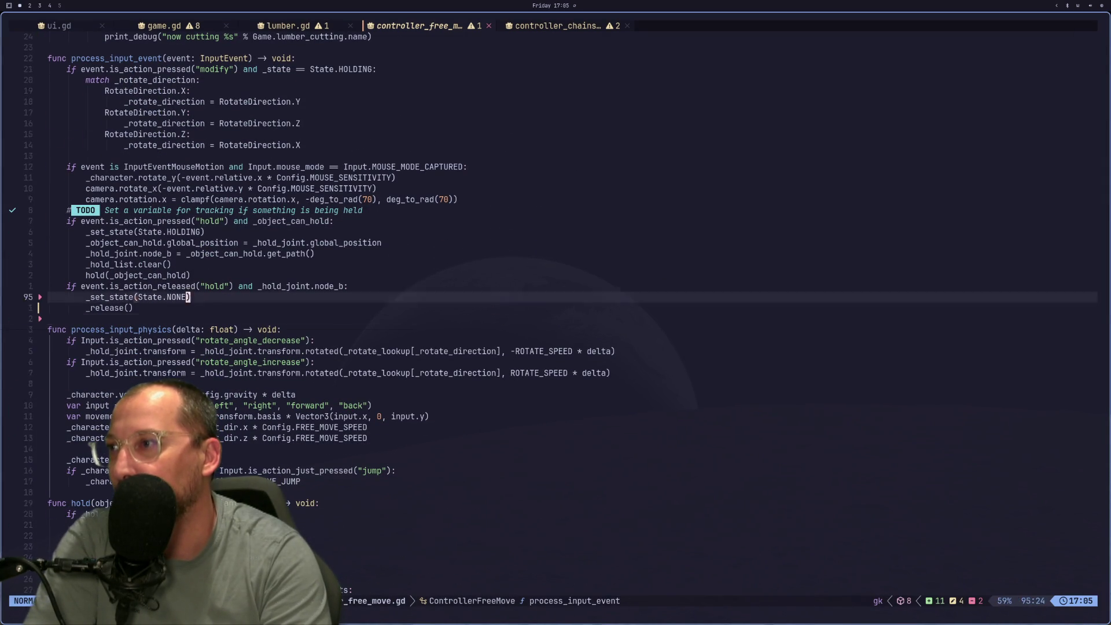
key(k)
key(k)
key(k)
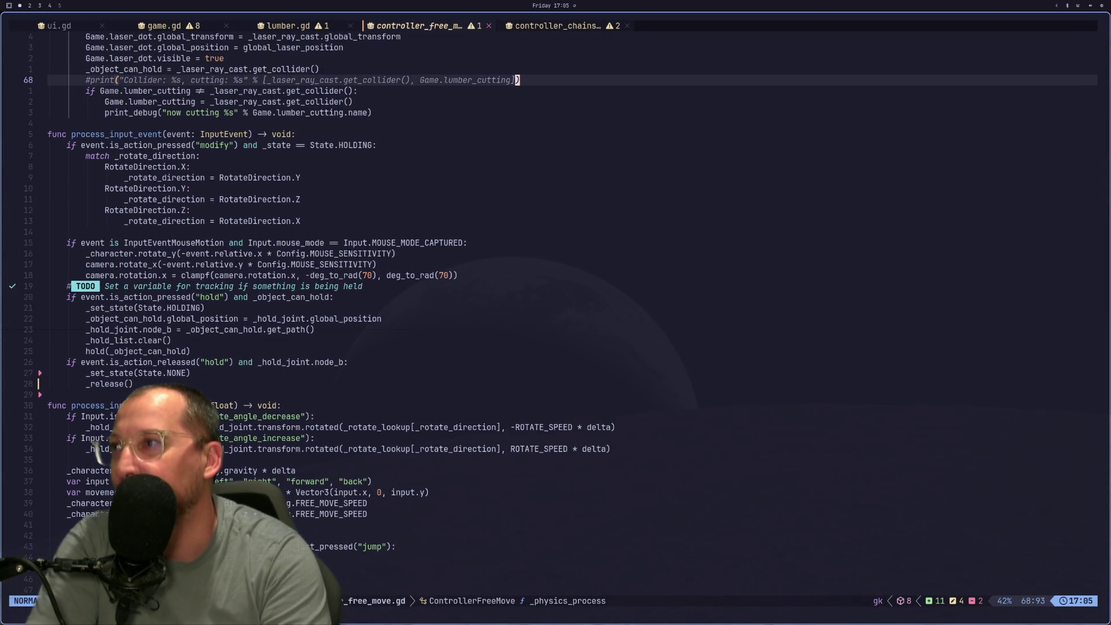
key(j)
key(j)
key(j)
key(j)
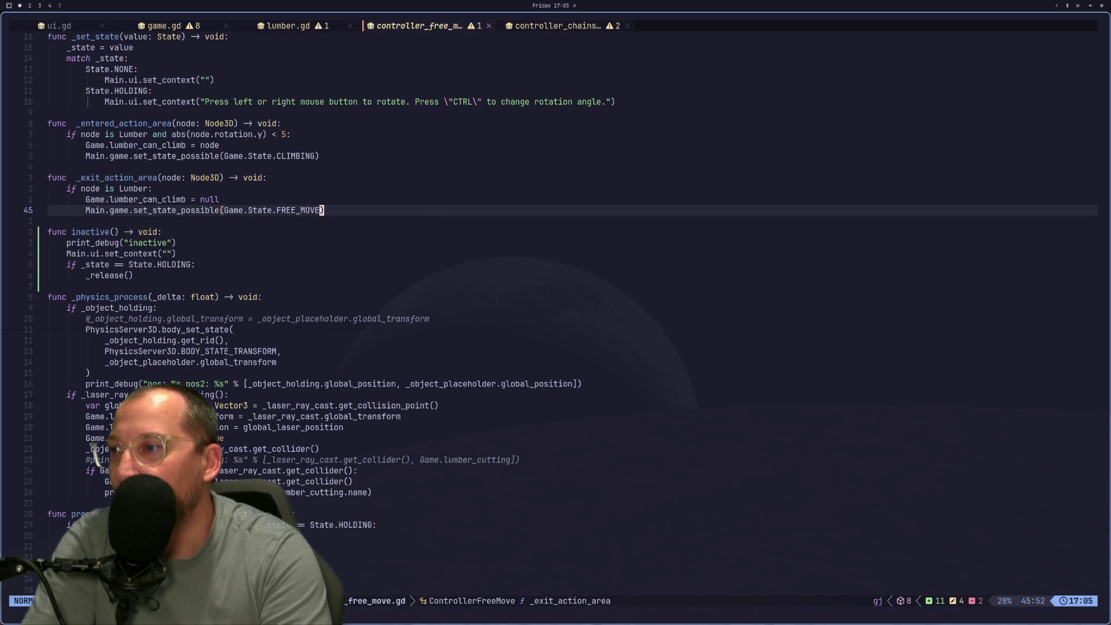
key(k)
key(k)
key(k)
key(k)
key(k)
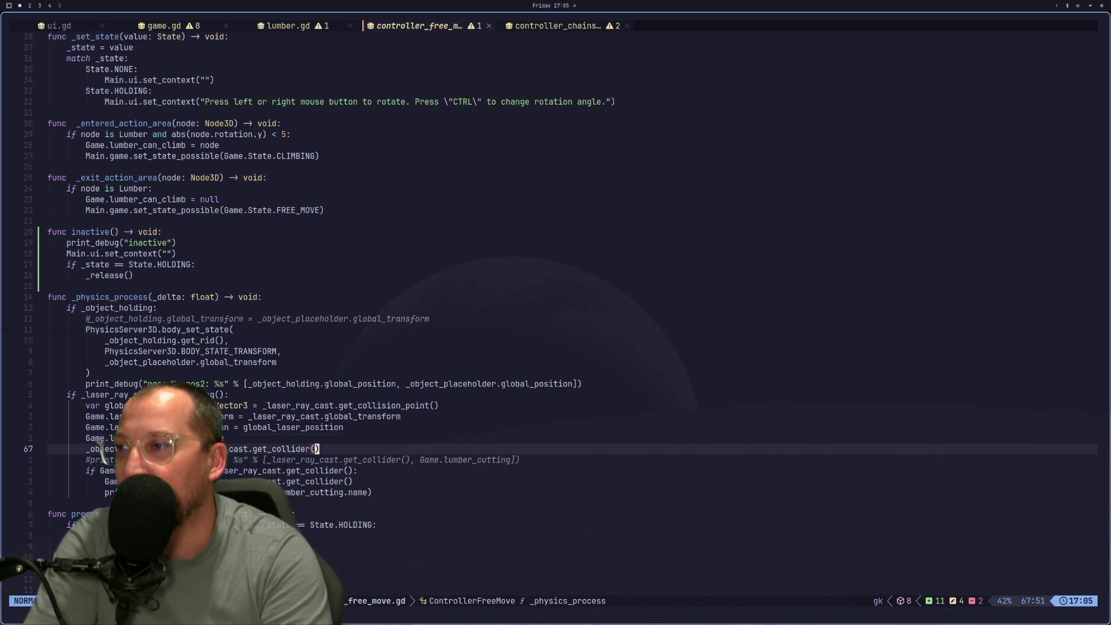
key(j)
key(j)
key(j)
key(j)
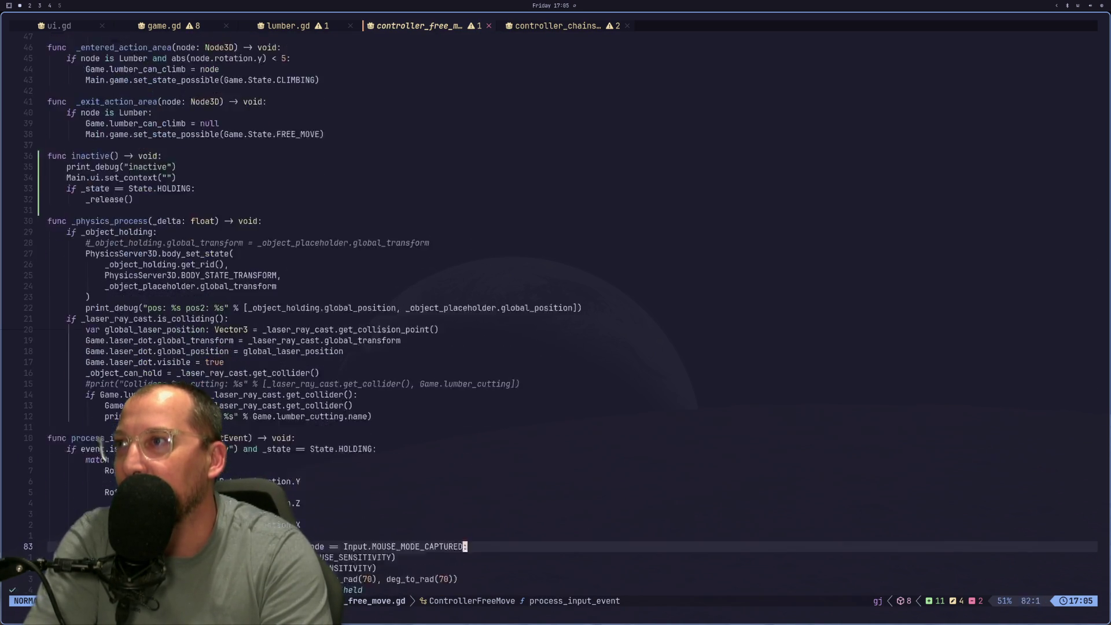
key(j)
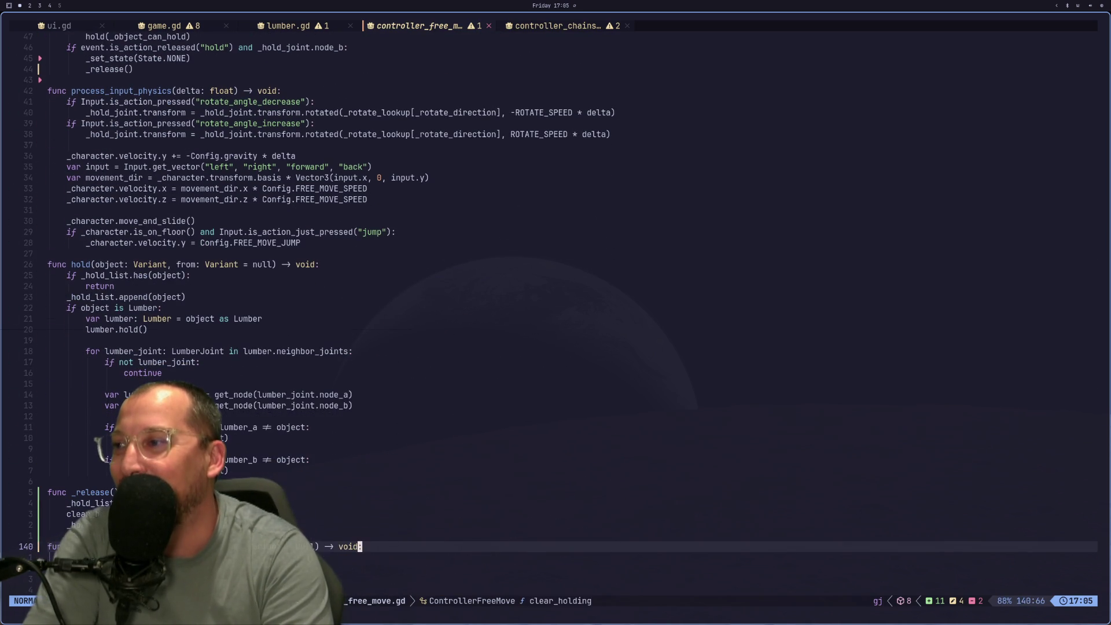
key(k)
key(k)
key(k)
key(j)
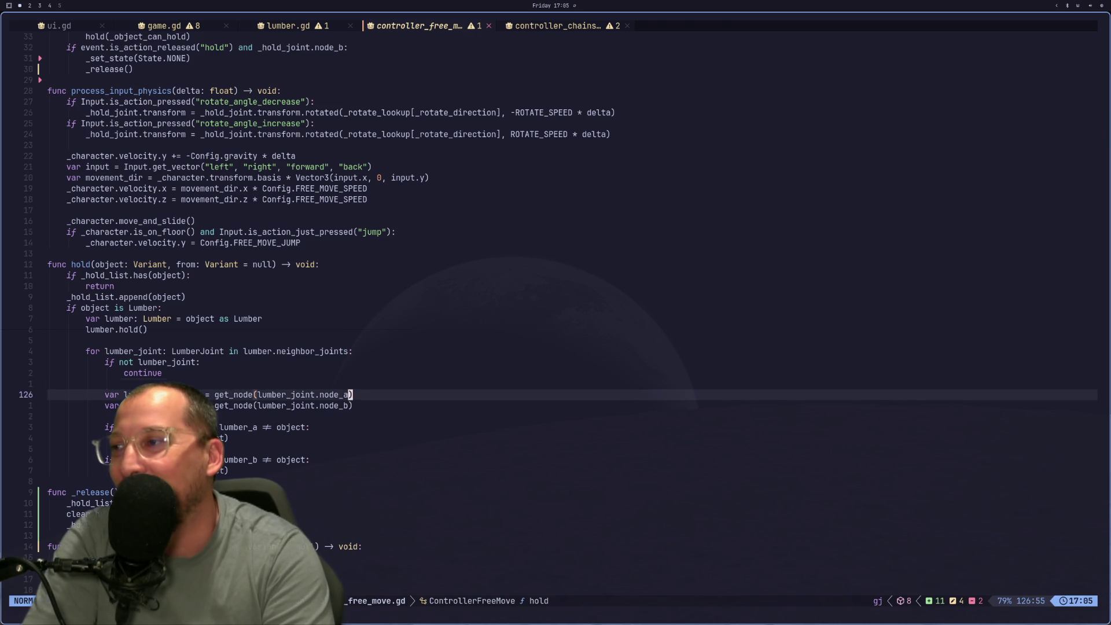
key(j)
key(k)
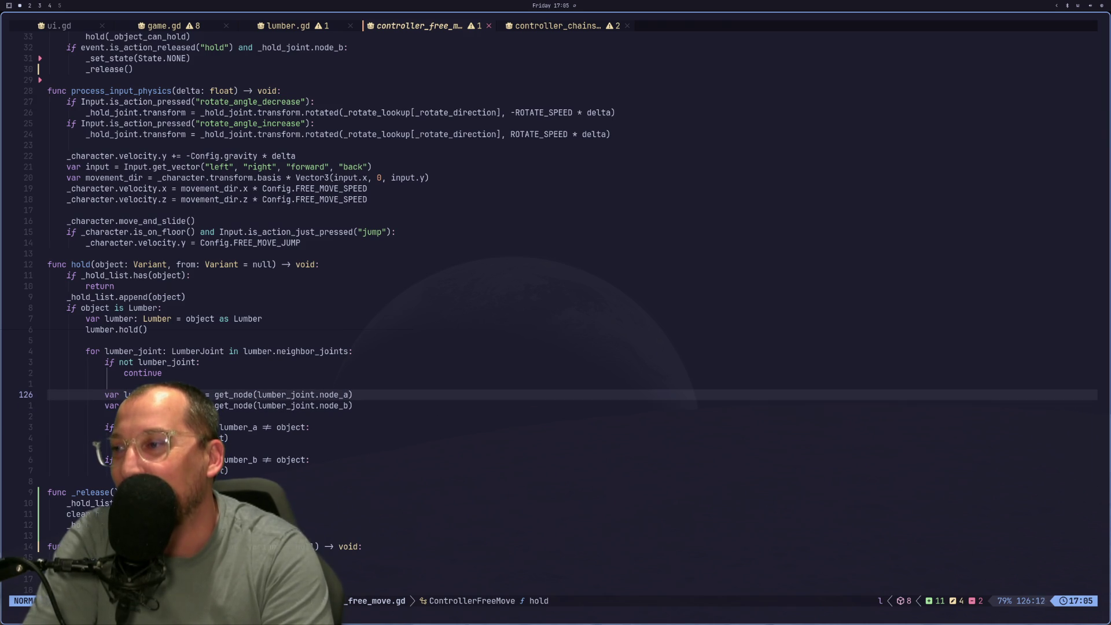
Change the node_a and node_b lookups to get_node_or_null, removing the duplicate parenthesis
text(i_)
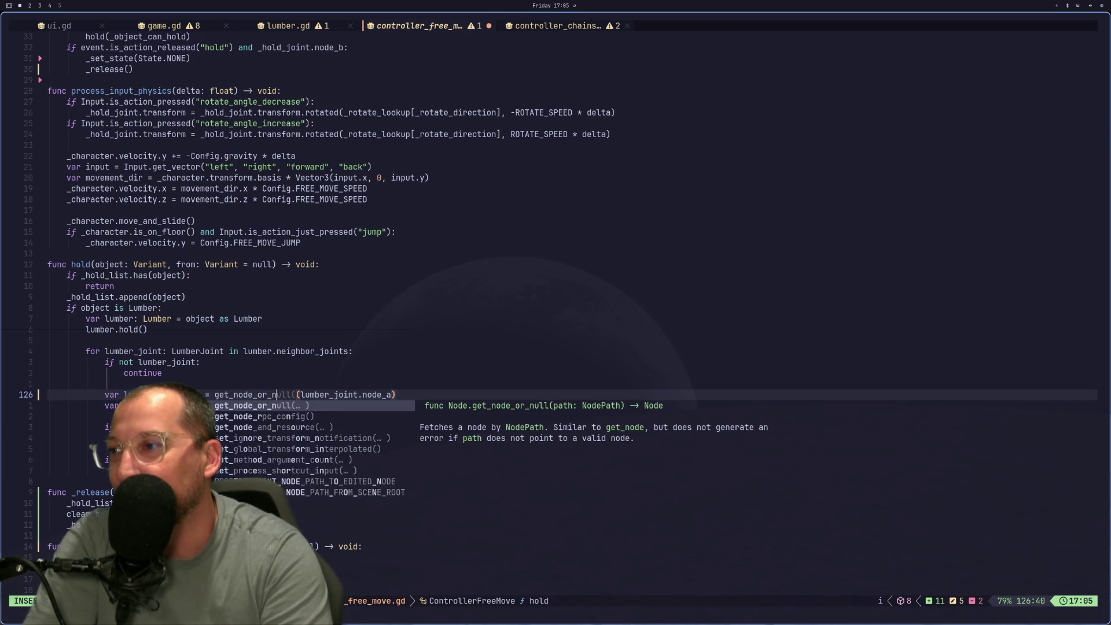
key(ctrl+y)
key(Escape)
key(j)
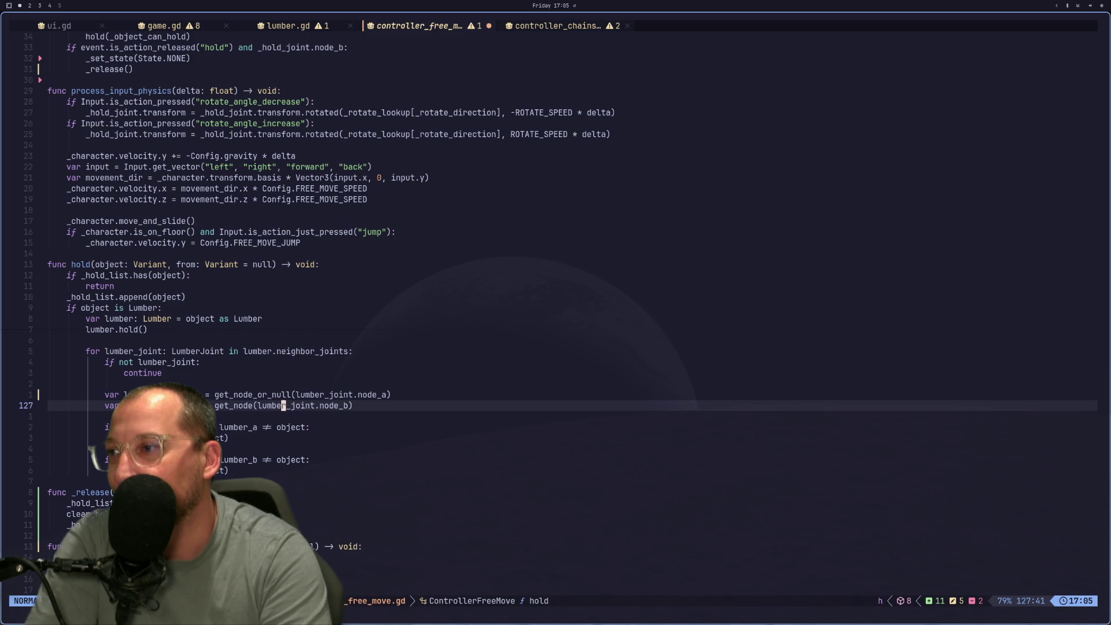
text(hi_or)
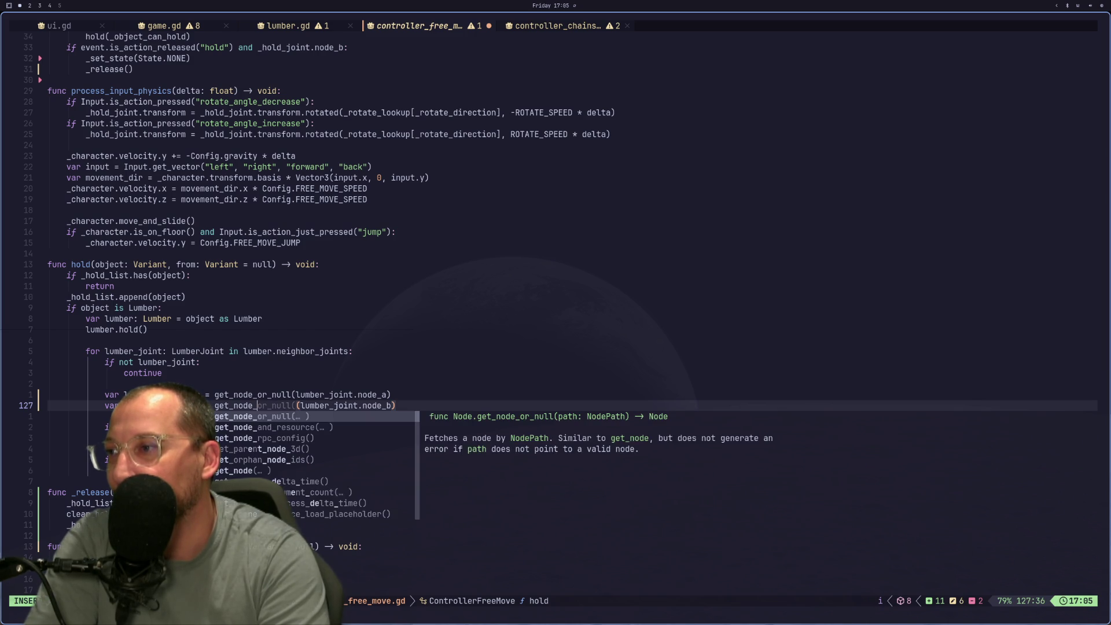
key(ctrl+y)
key(BackSpace)
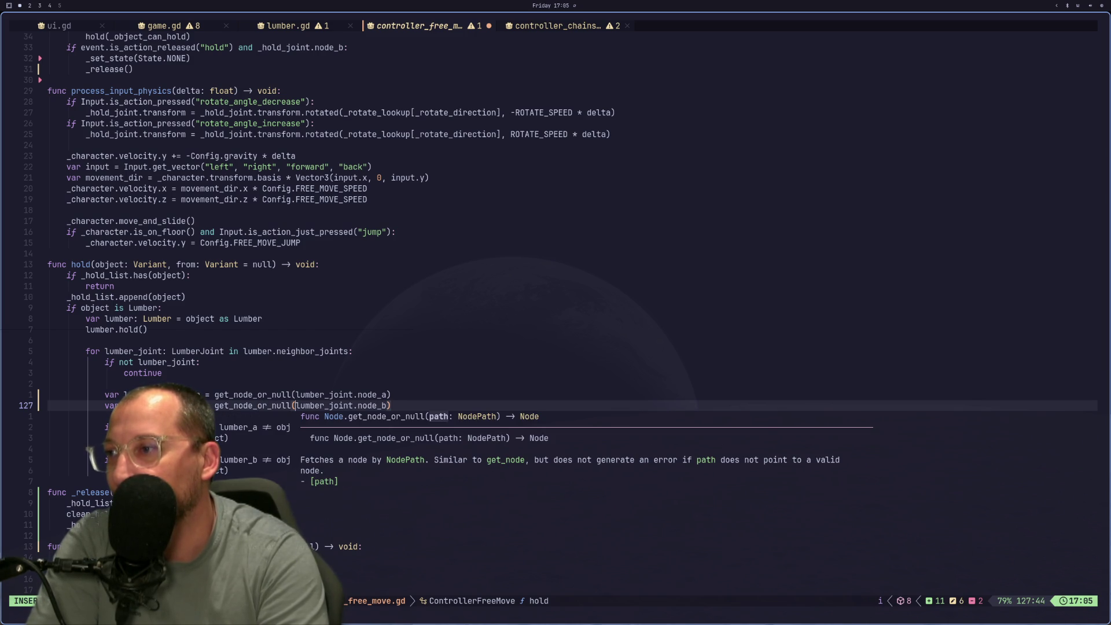
key(Escape)
Move the lumber_b declaration line below the lumber_a check in hold()
key(d)
key(d)
key(j)
key(j)
key(j)
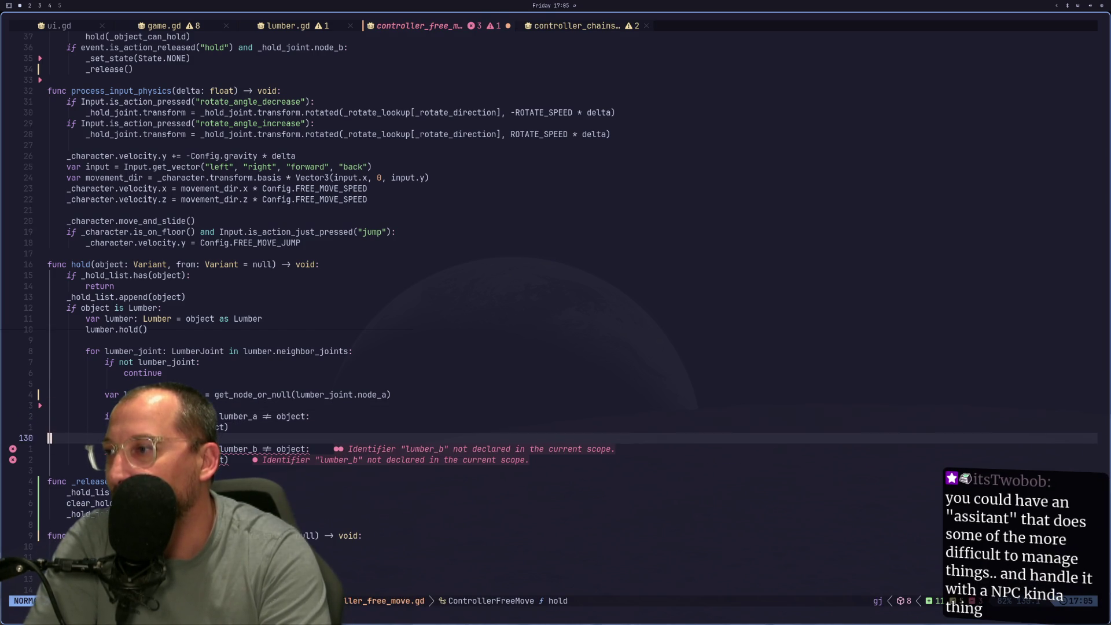
key(p)
key(k)
key(k)
key(k)
key(k)
key(k)
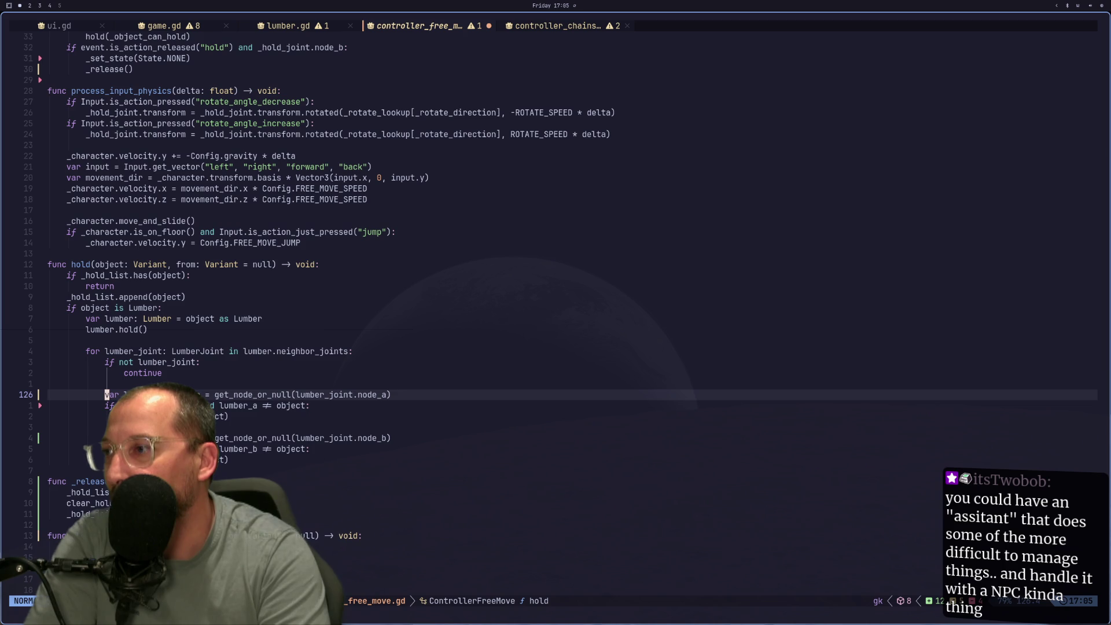
text(jS)
text(f)
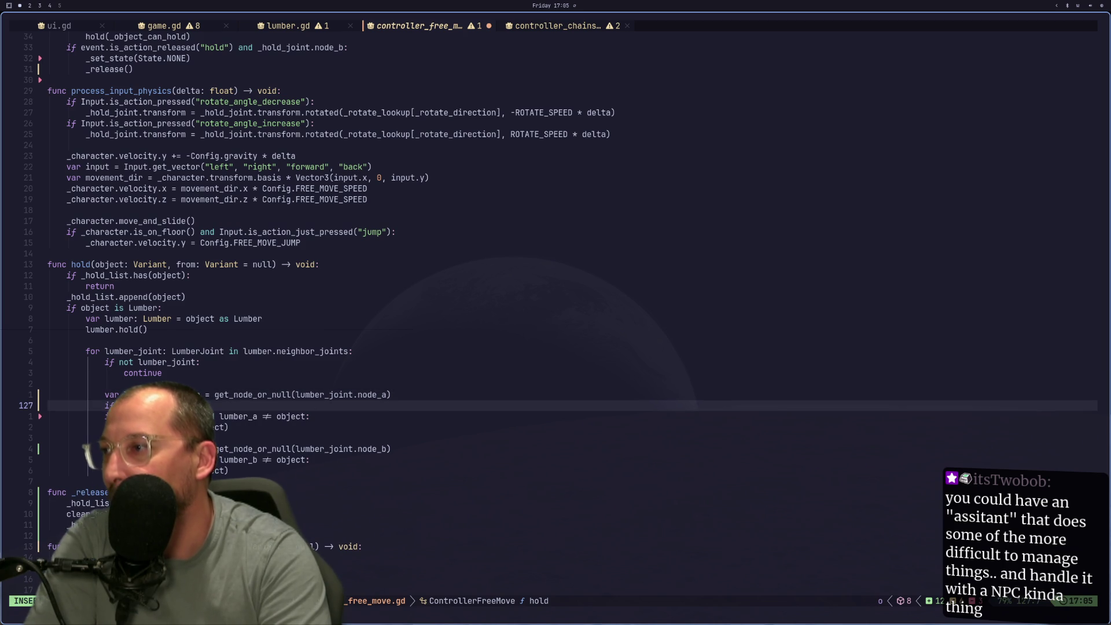
key(BackSpace)
key(BackSpace)
key(BackSpace)
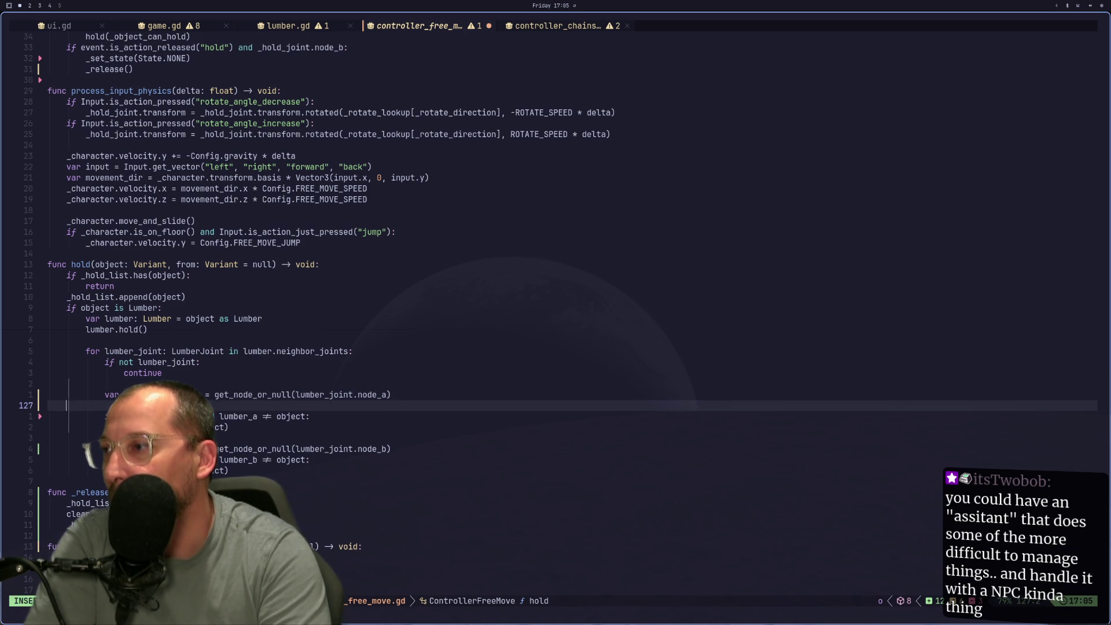
key(Escape)
key(j)
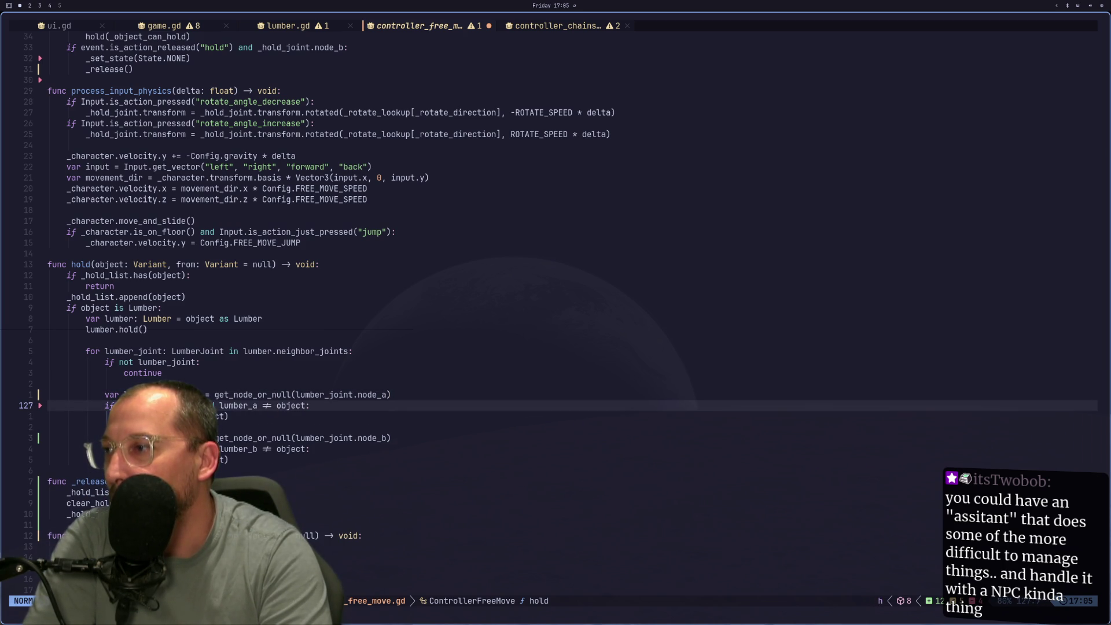
Add '!= from' checks to the lumber_a and lumber_b conditions and save with :w
text(!= from and lumber_a !=)
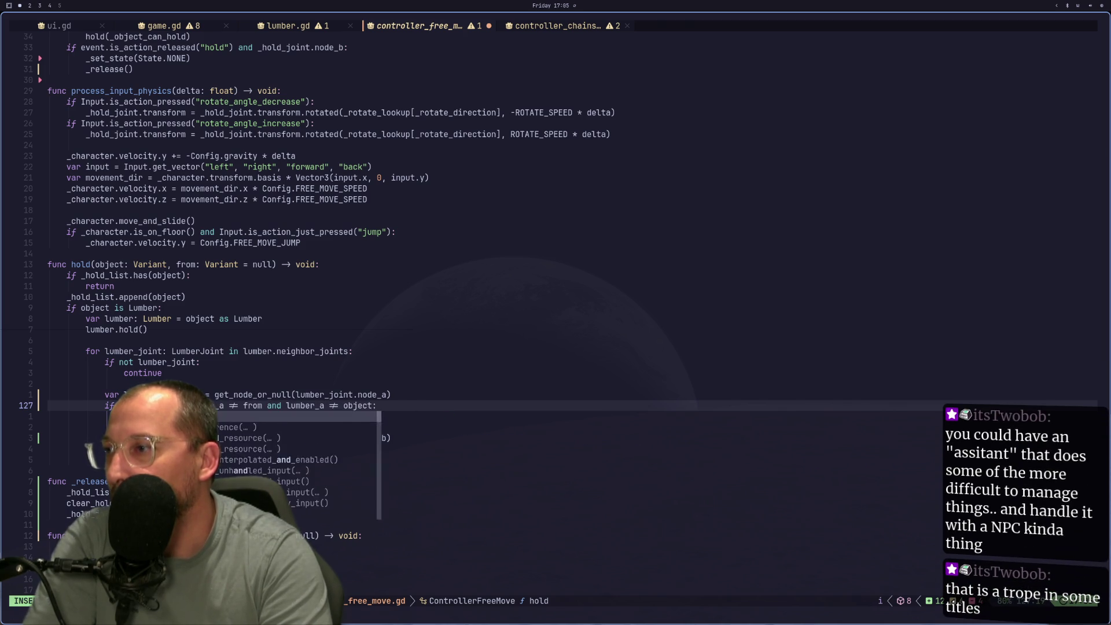
key(Escape)
key(j)
key(j)
key(j)
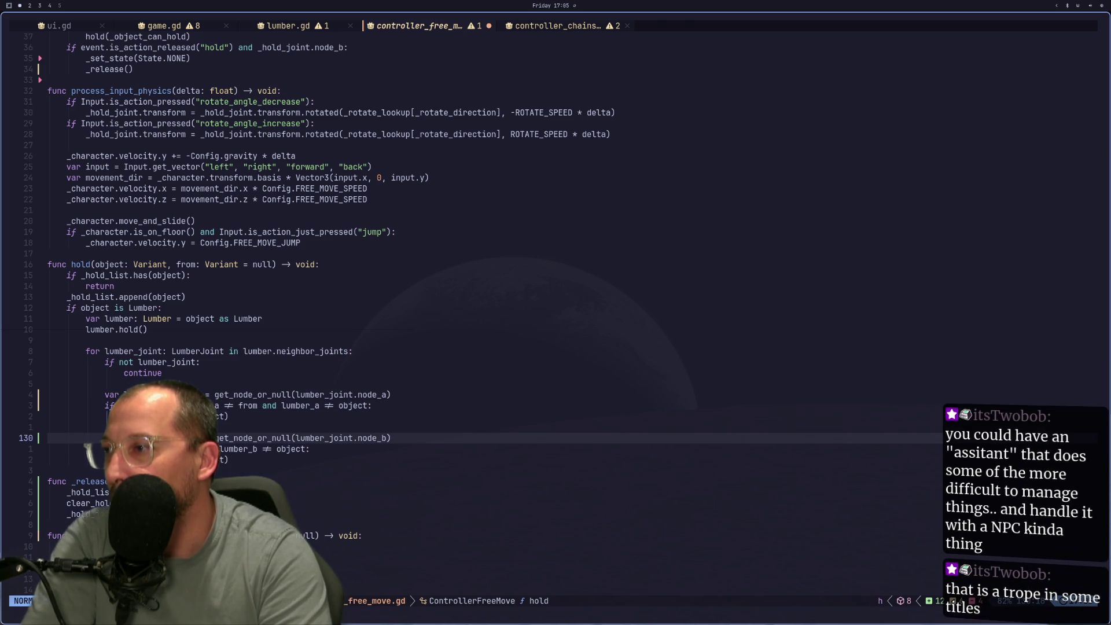
text(gj)
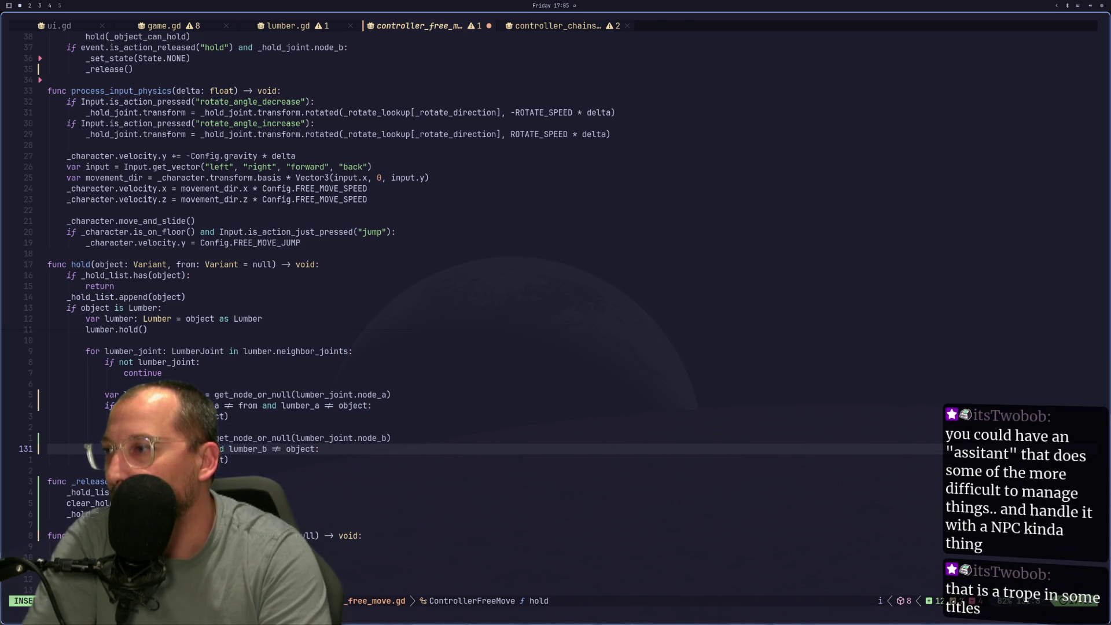
text(!= from an)
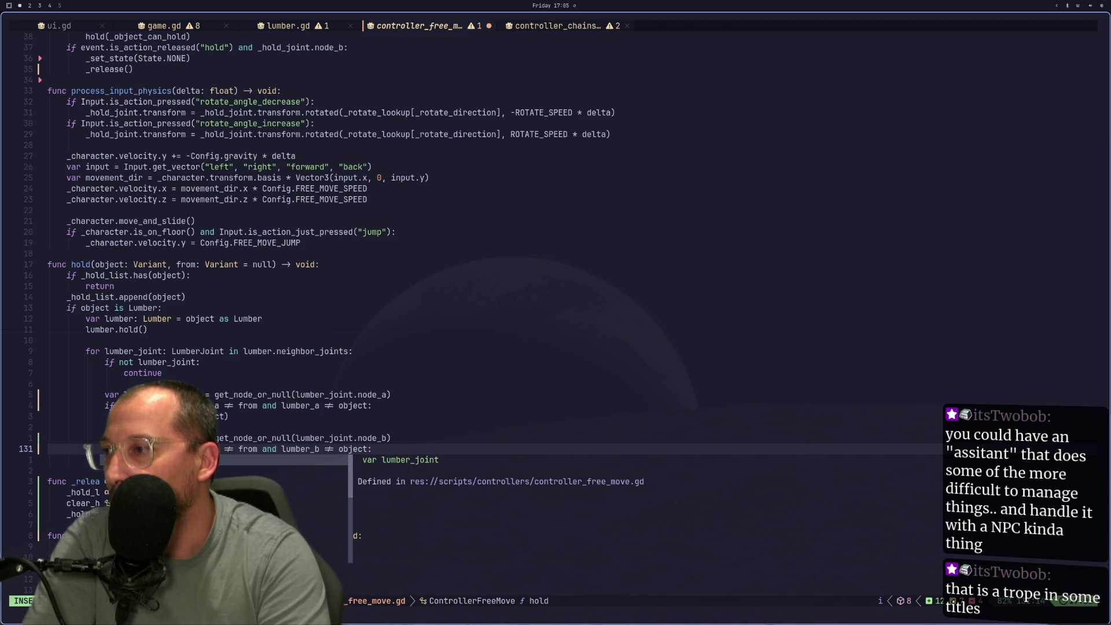
key(BackSpace)
key(BackSpace)
key(BackSpace)
text(b)
key(Escape)
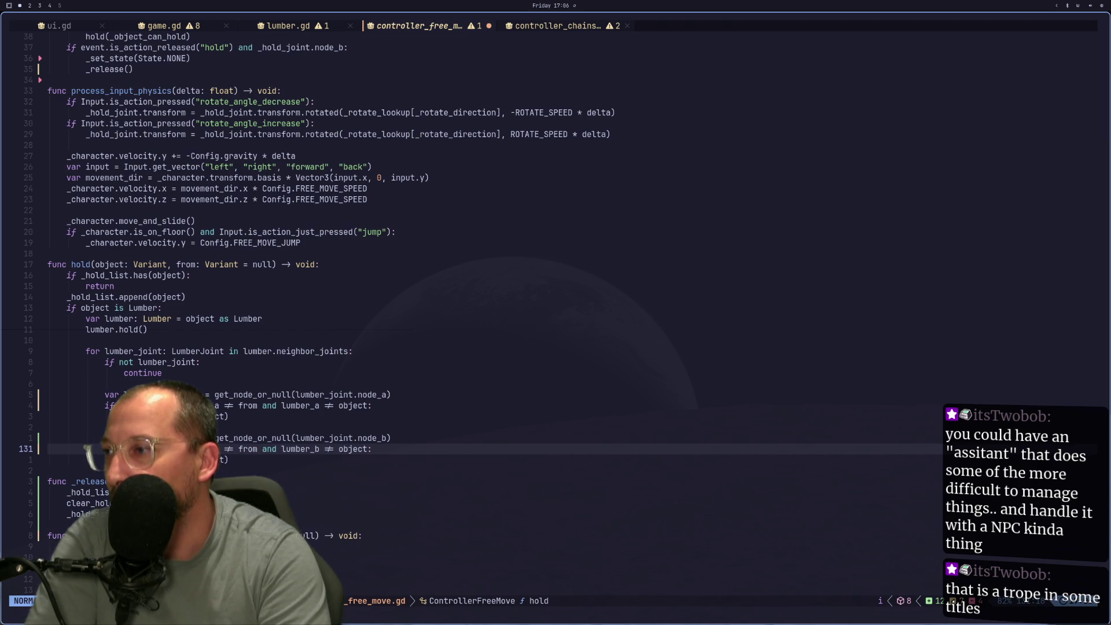
text(:w)
key(Return)
key(super+2)
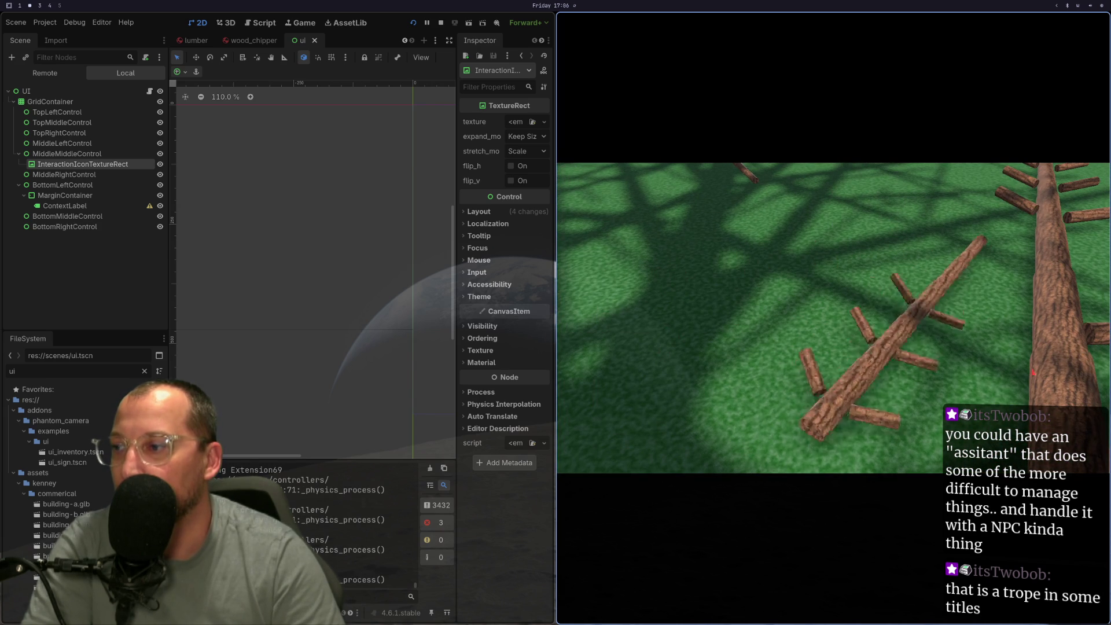
Pick up a log with E in the running game and drop it back onto the grass
key(e)
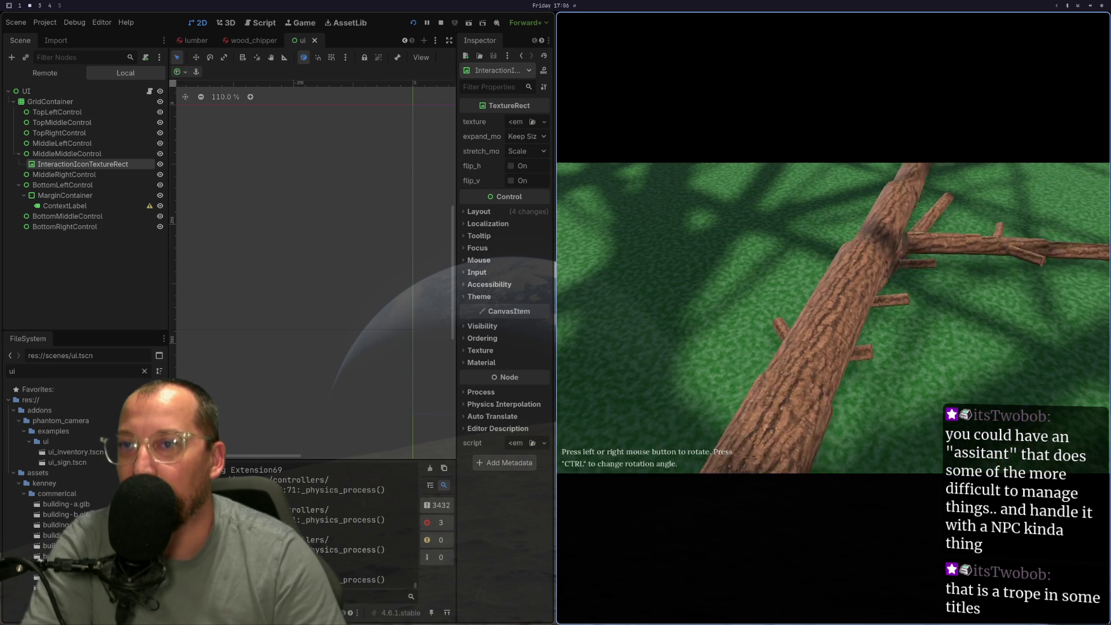
key(e)
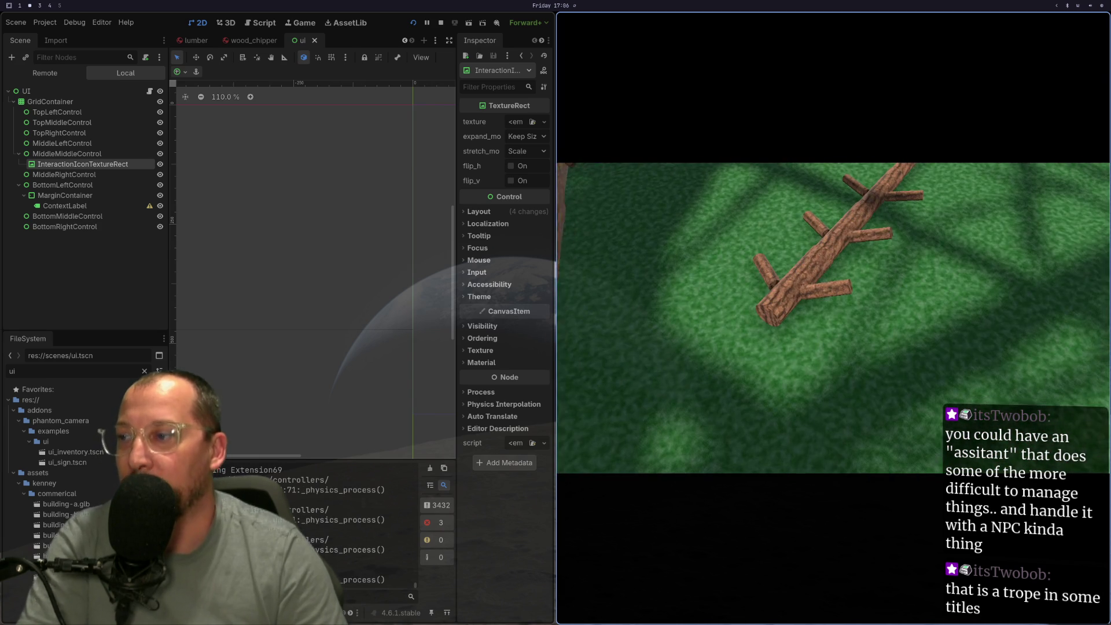
Read the 'Node not found' errors from hold() and clear_holding() in the Debugger's Errors list
key(alt+d)
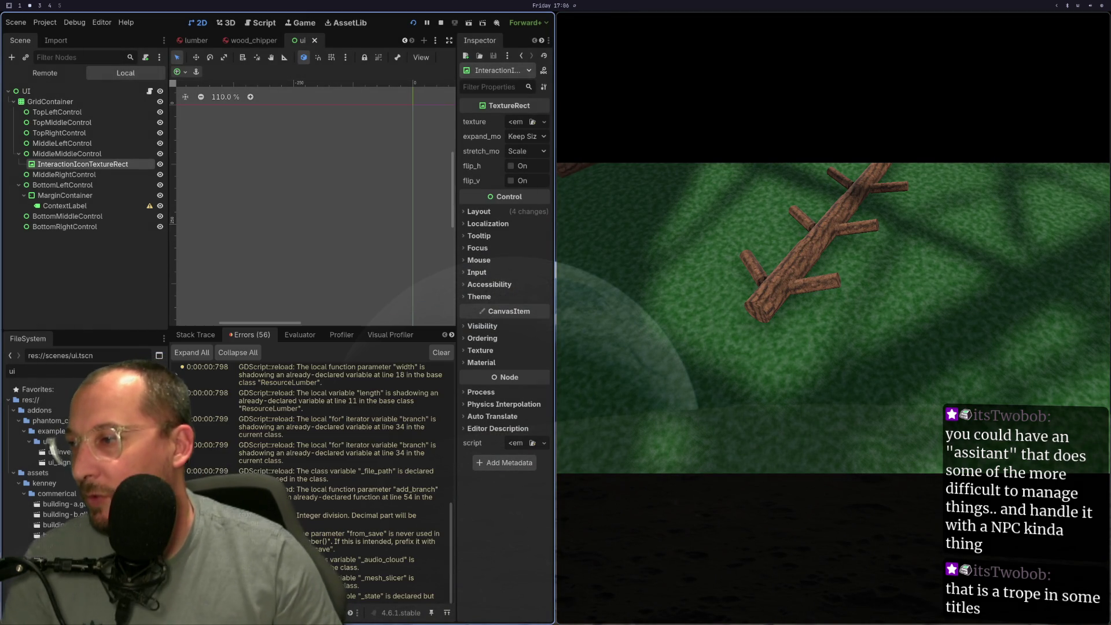
scroll(292, 456, down, 15)
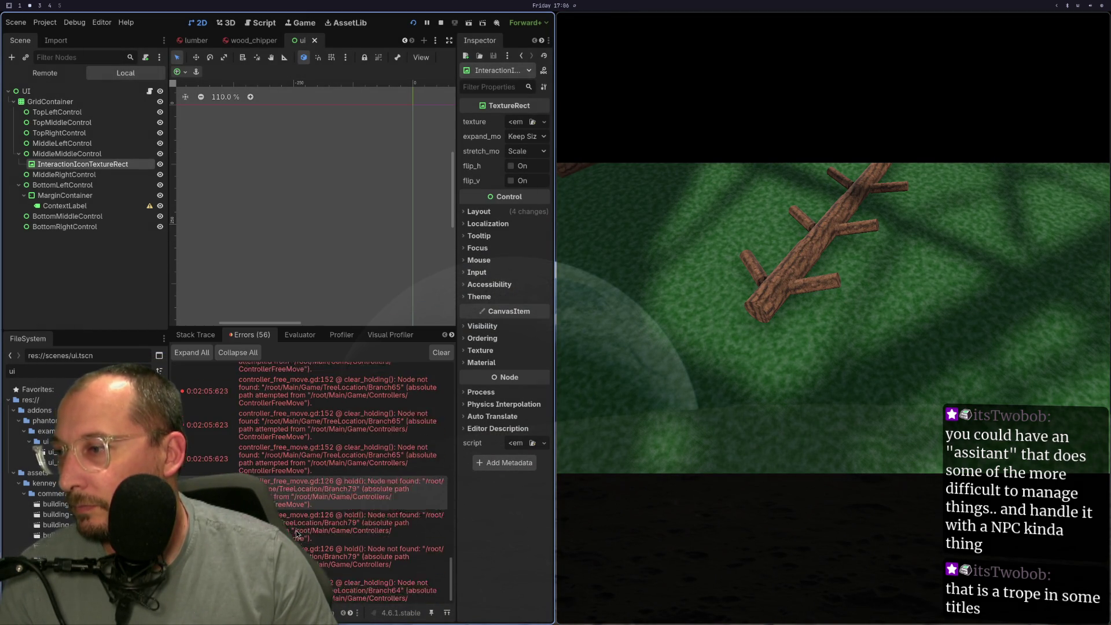
key(super+1)
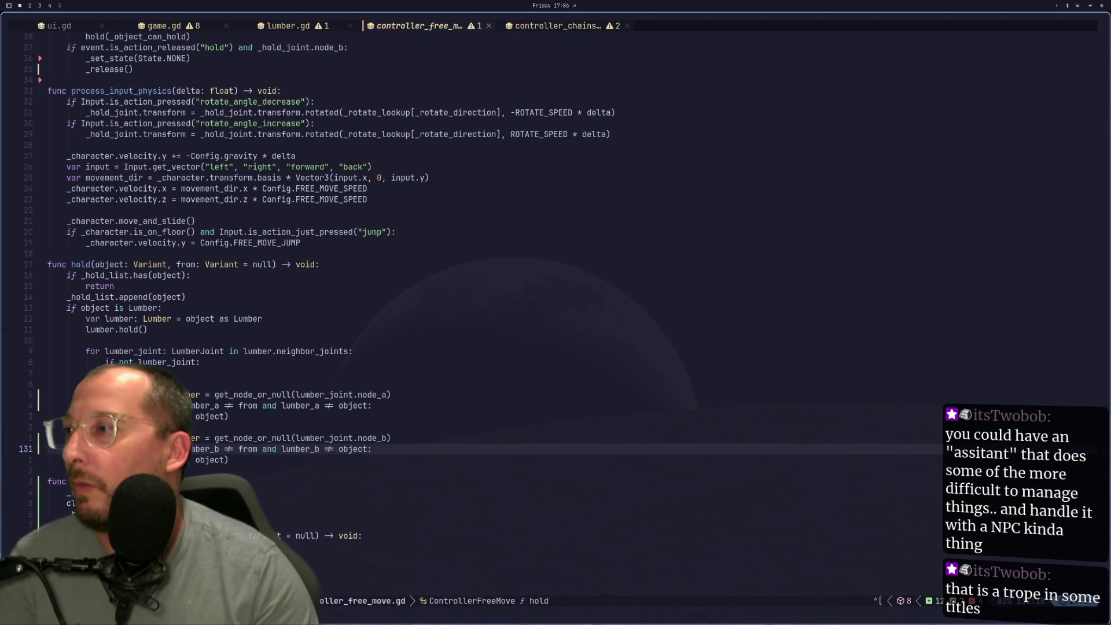
Move the node_b lookup line lower inside clear_holding()
key(j)
key(j)
key(j)
key(j)
key(k)
key(k)
key(k)
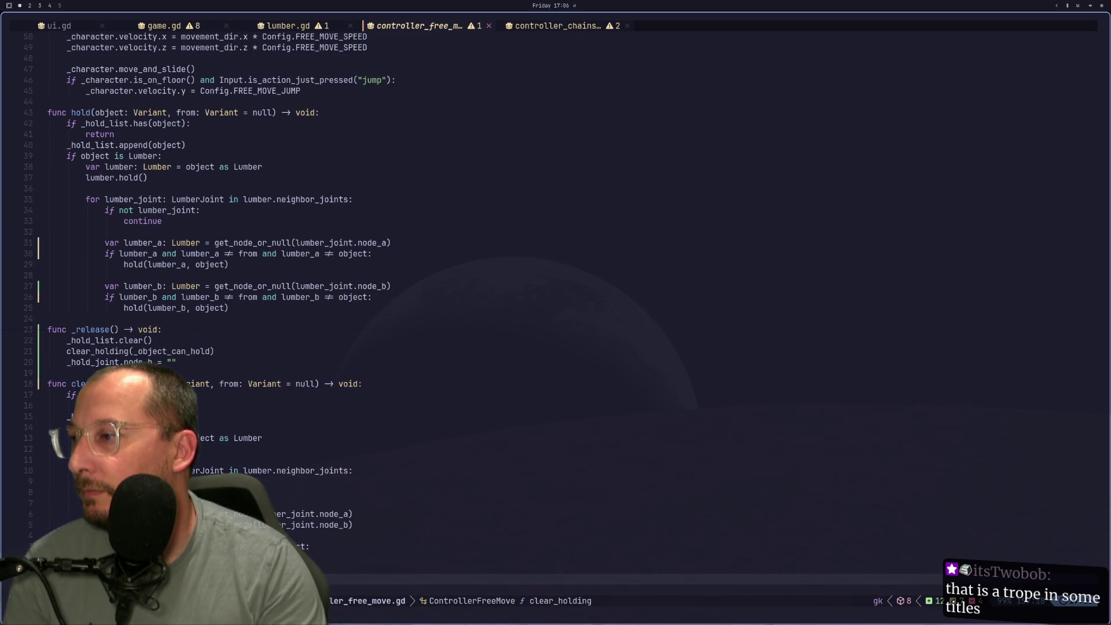
key(k)
key(k)
key(d)
key(d)
key(j)
key(j)
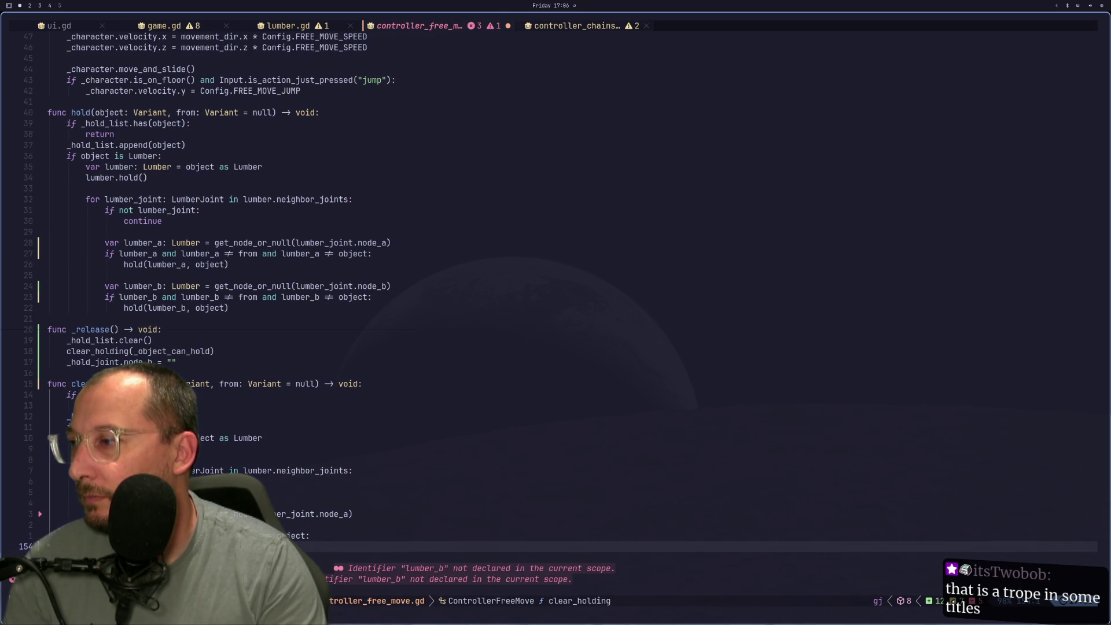
key(j)
key(p)
key(k)
key(k)
key(k)
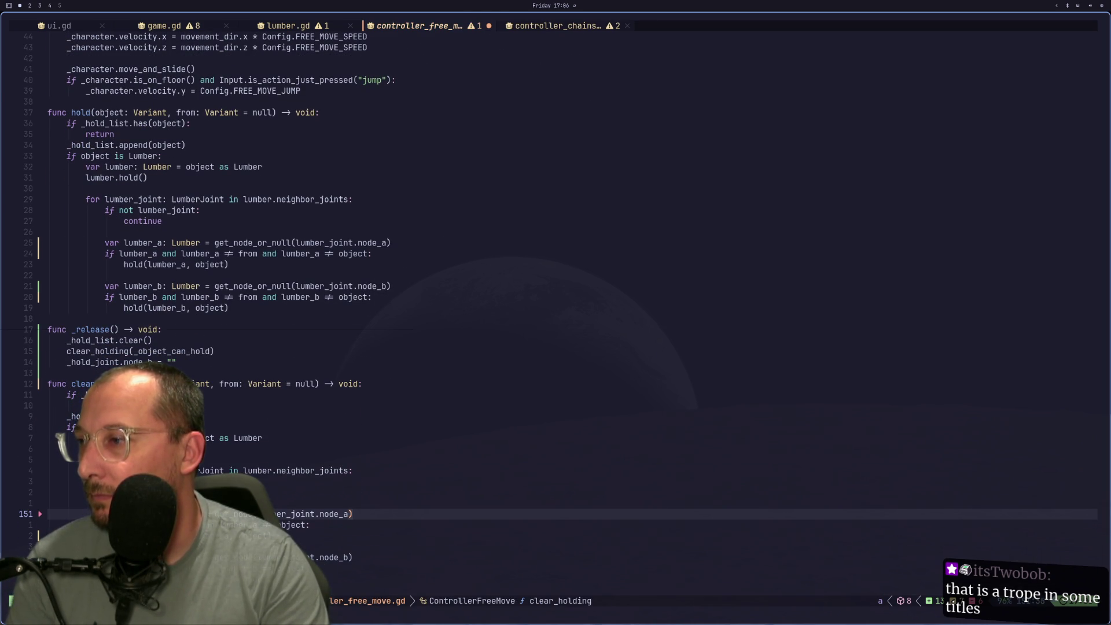
Change clear_holding()'s node_a and node_b lookups to get_node_or_null
text(_or_null()
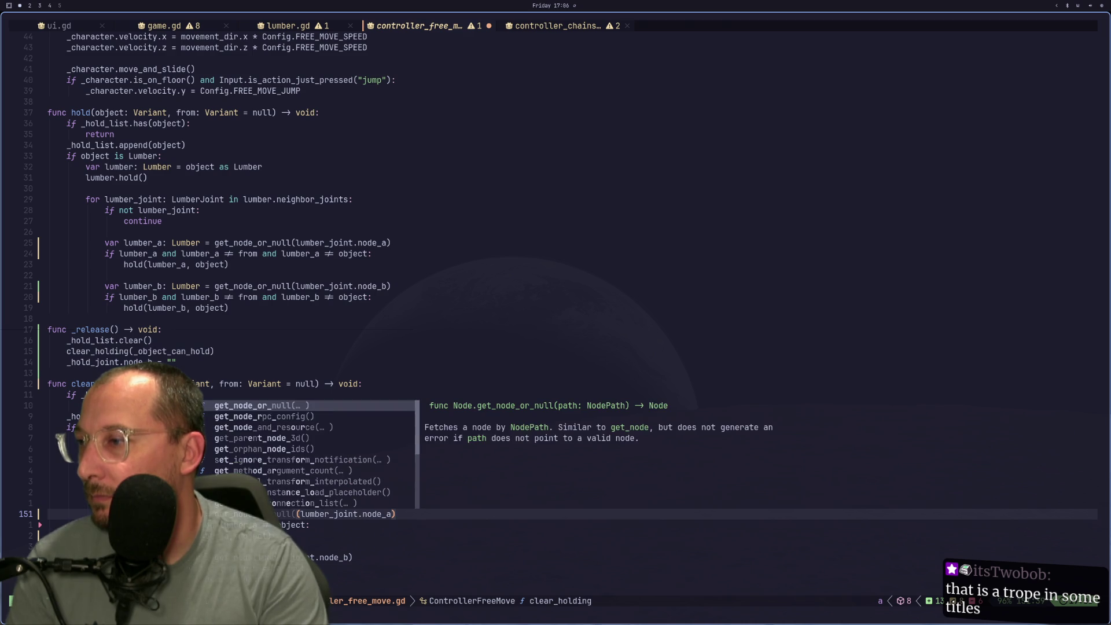
key(Escape)
key(j)
key(j)
key(j)
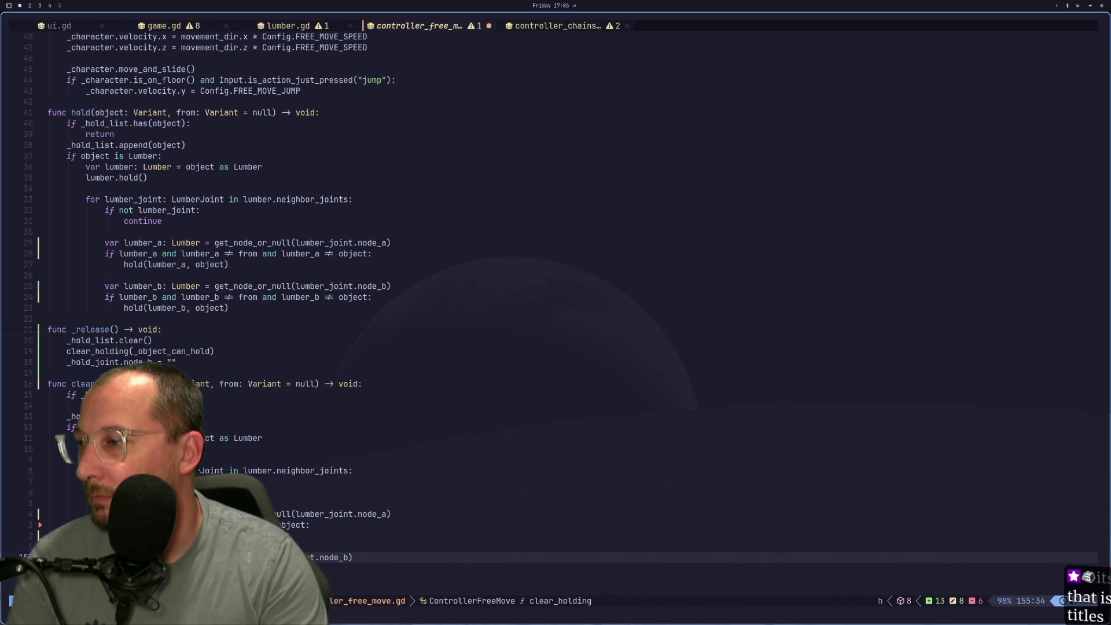
text(a)
text(_or_null)
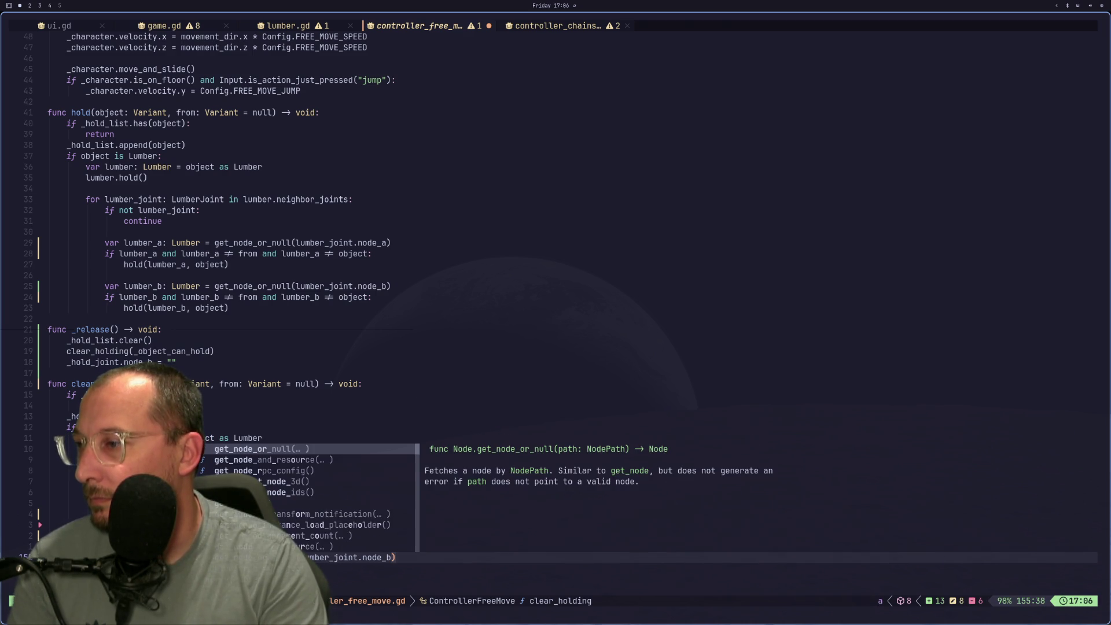
key(Escape)
key(j)
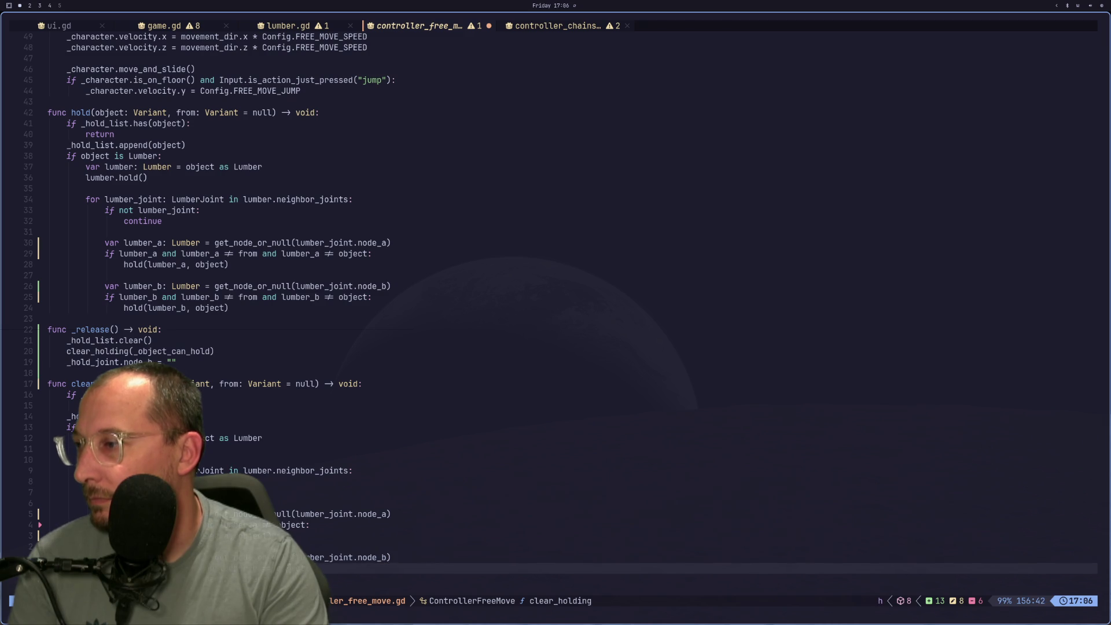
Adjust the lumber_b condition in clear_holding()
key(h)
key(h)
key(h)
key(i)
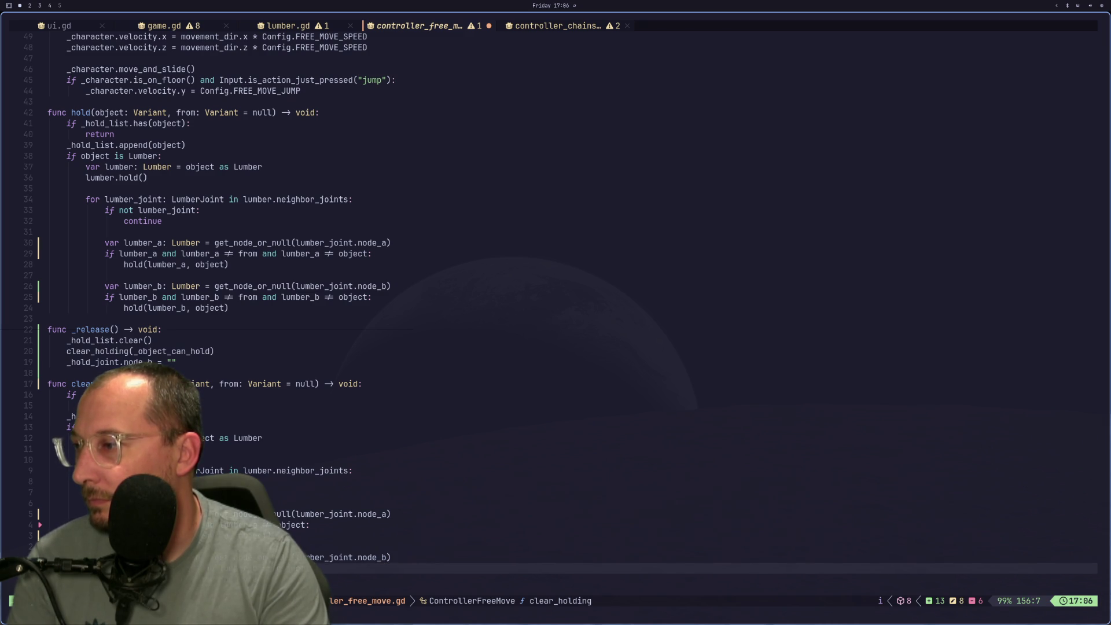
key(BackSpace)
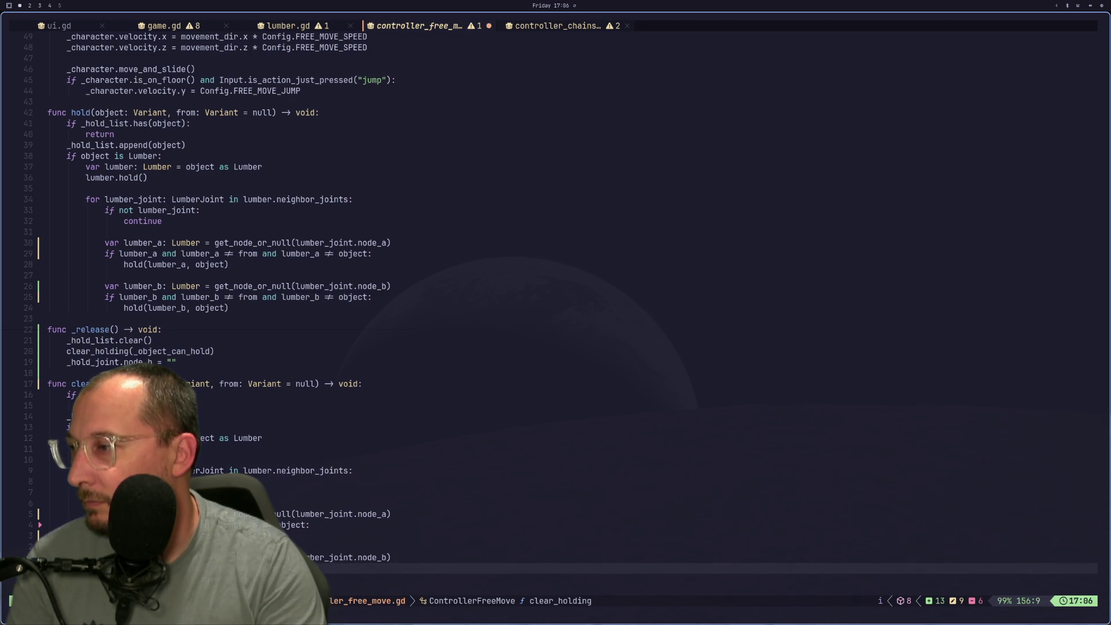
text(lumb)
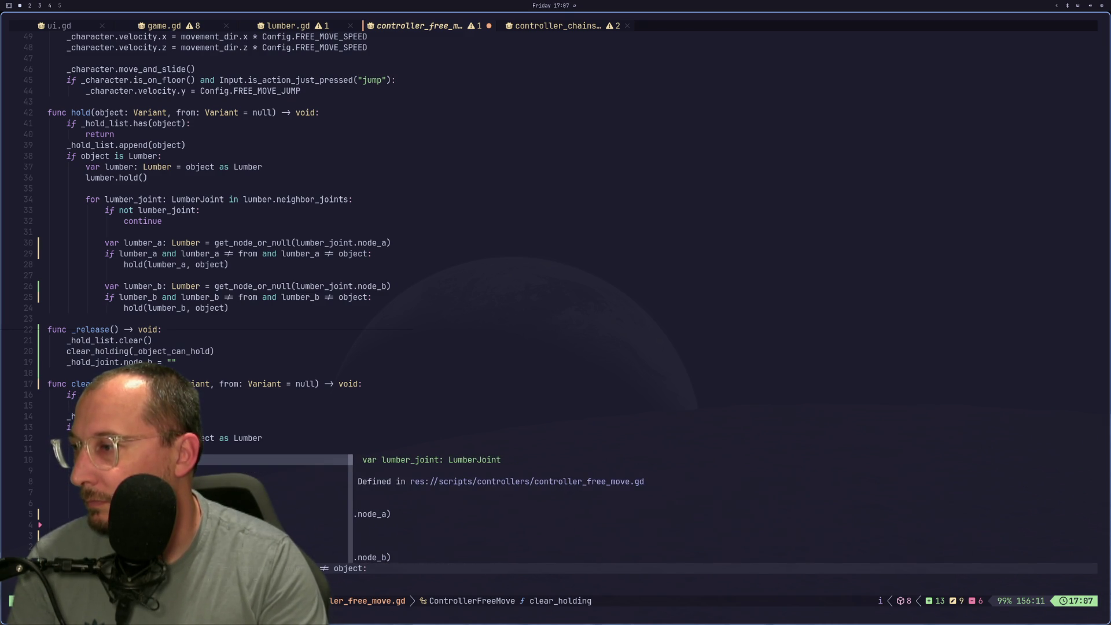
key(Escape)
key(k)
key(k)
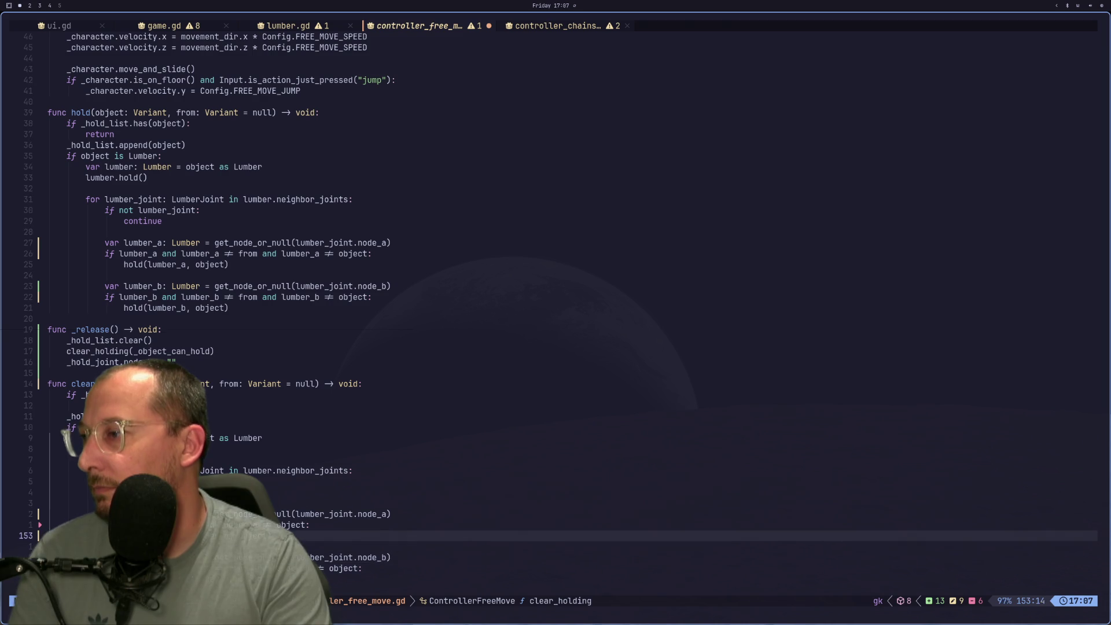
key(j)
key(j)
key(j)
key(h)
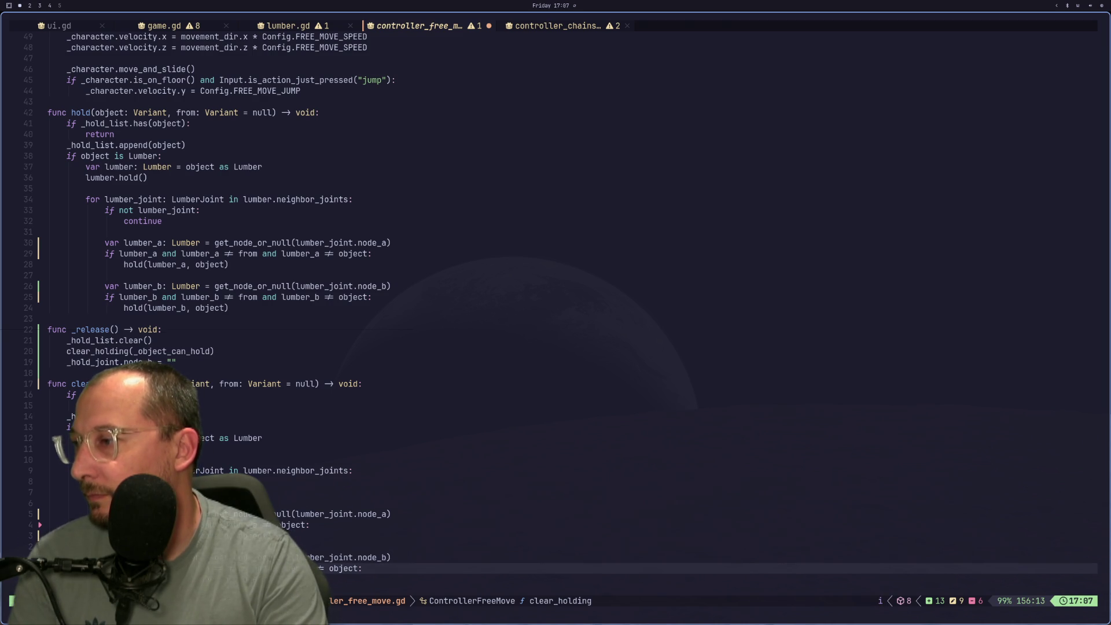
Insert 'lumber_a and' into the line 152 condition and save with :w
key(g)
key(k)
key(g)
key(k)
key(g)
key(k)
key(g)
key(k)
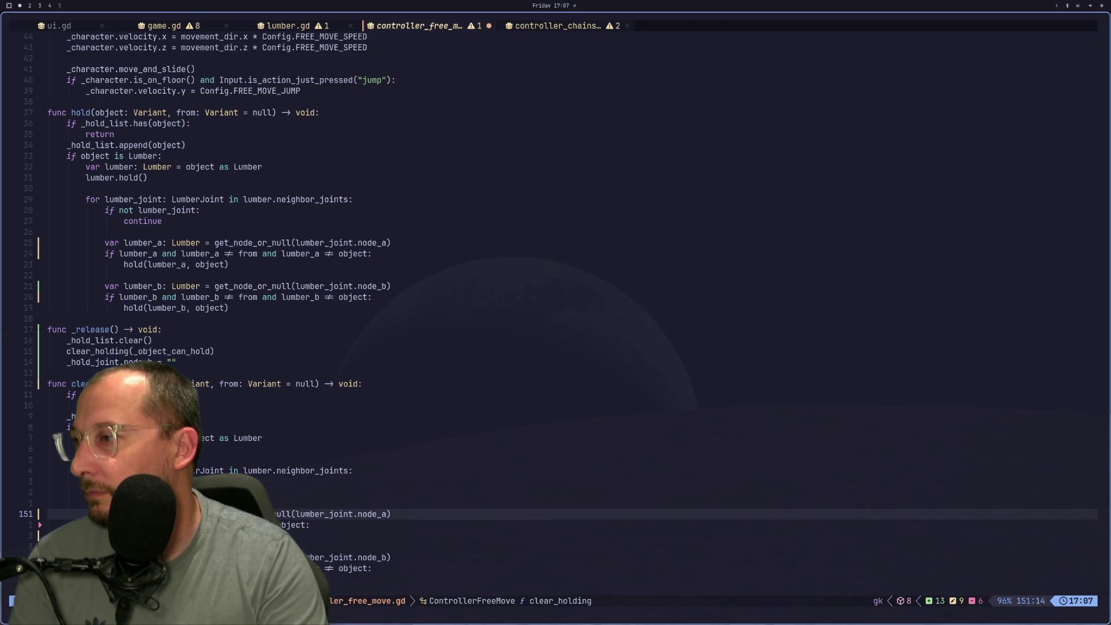
key(g)
key(j)
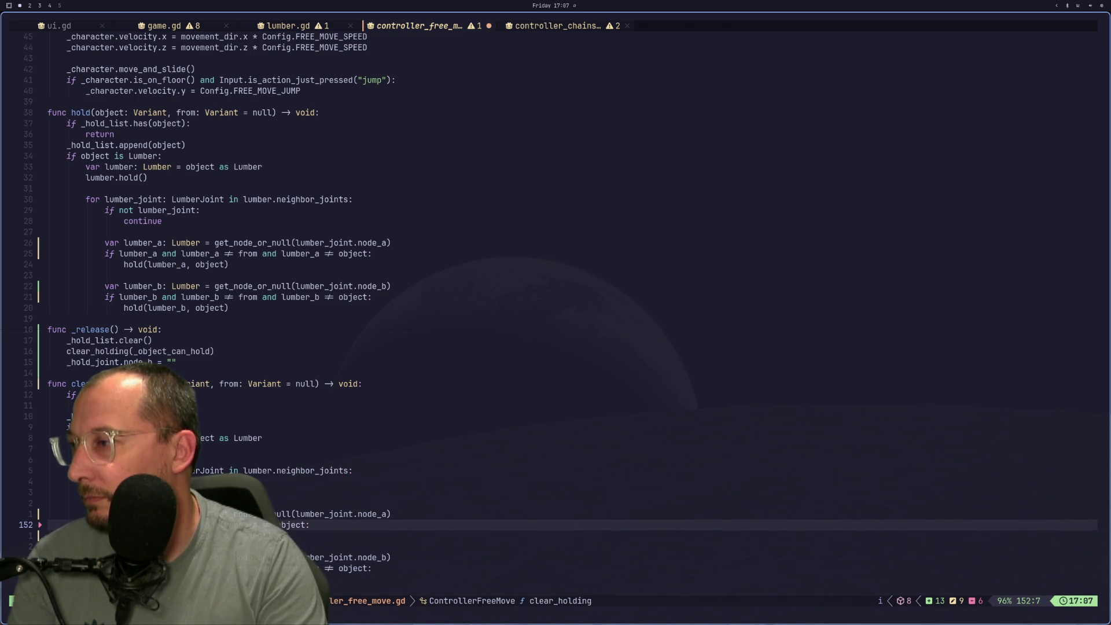
text(lumber_a )
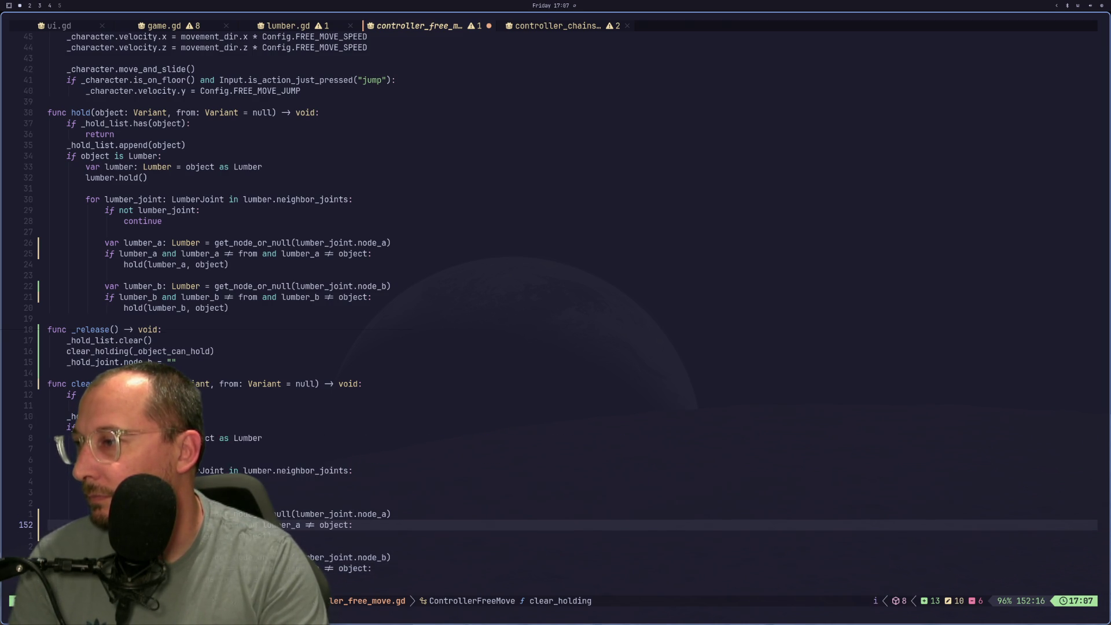
text(and)
key(Escape)
text(:w)
key(Return)
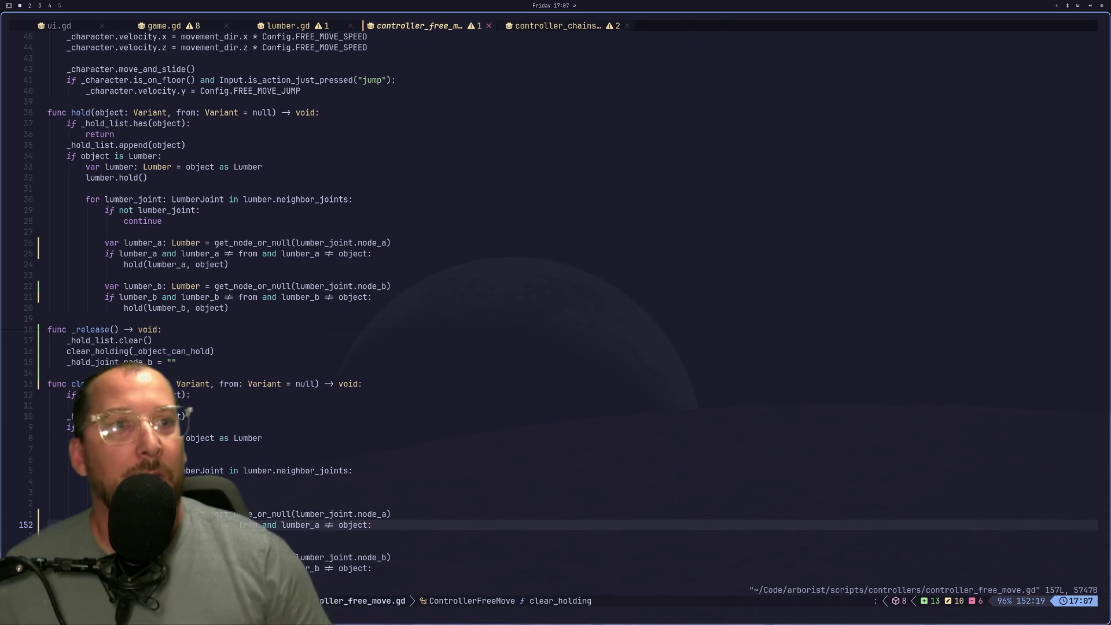
Glance at the get_node_or_null documentation, then return to the Godot editor
key(super+shift+4)
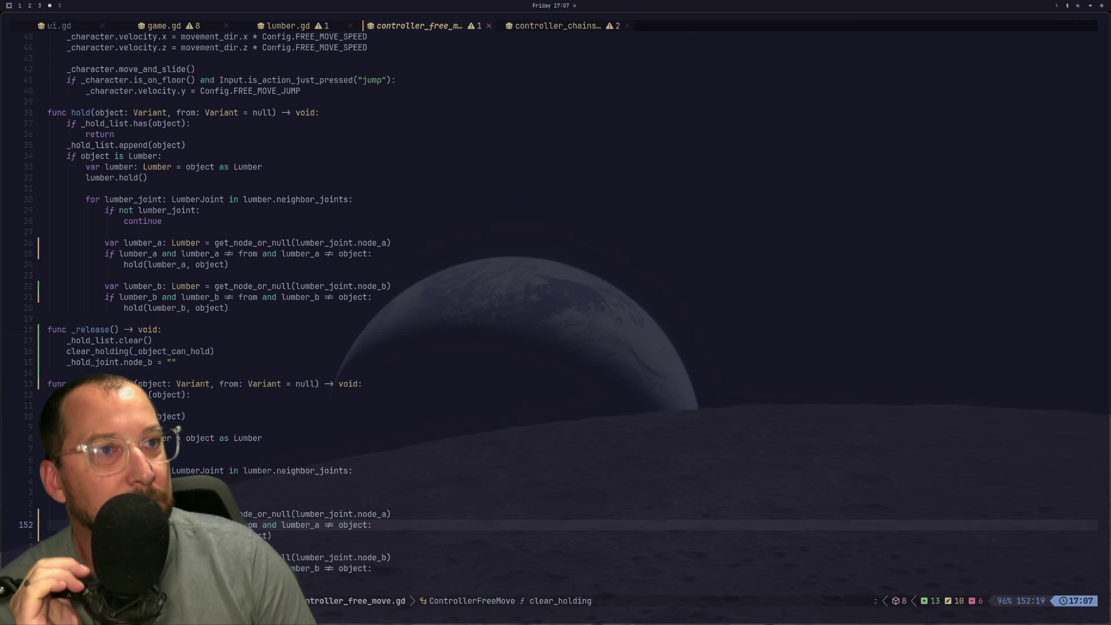
key(super+shift+1)
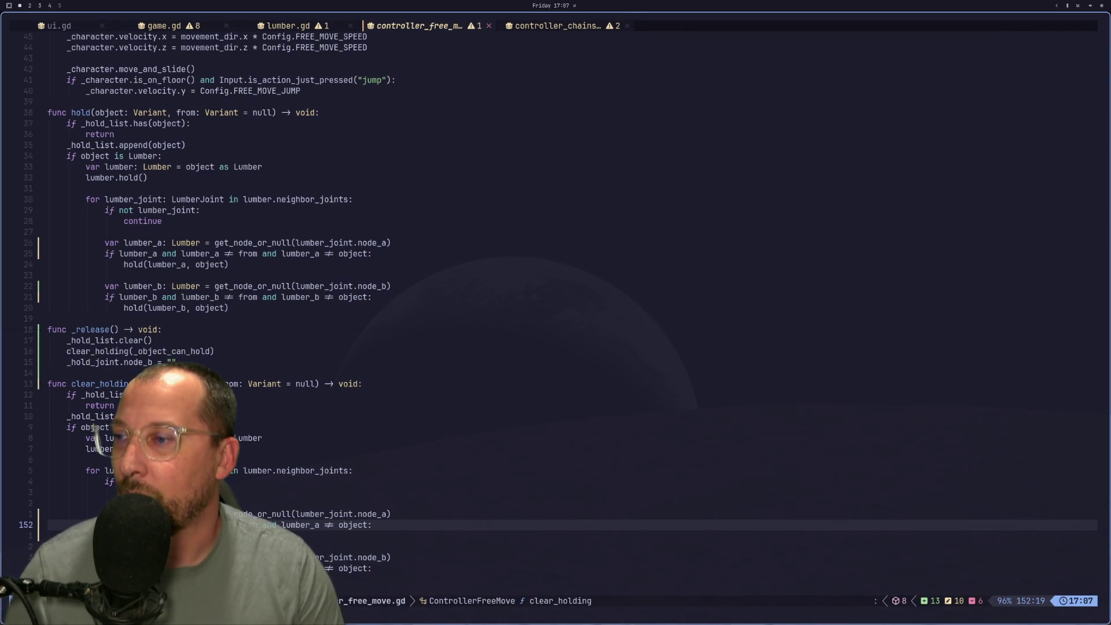
key(super+2)
key(super+1)
key(super+3)
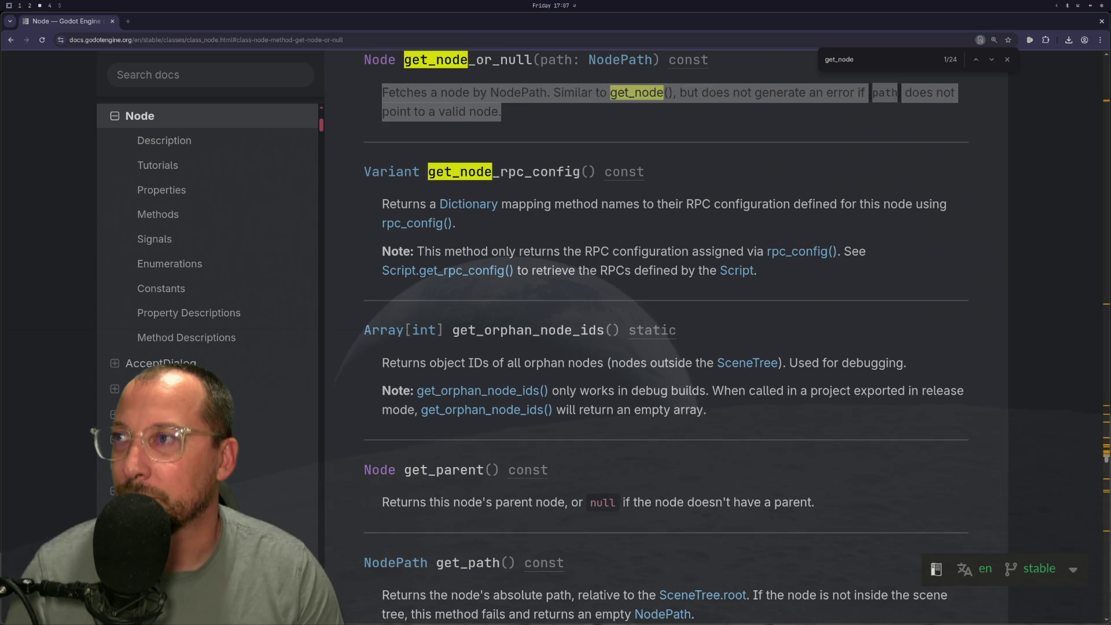
key(super+2)
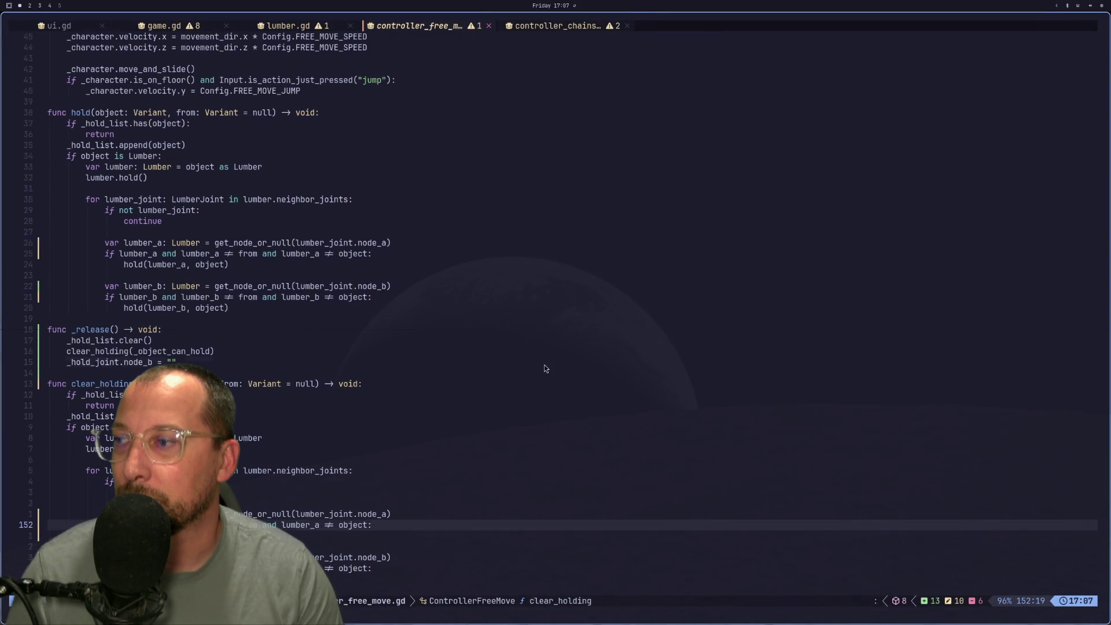
Relaunch the game with Run Project to test the fix
key(super+2)
key(super+3)
key(super+2)
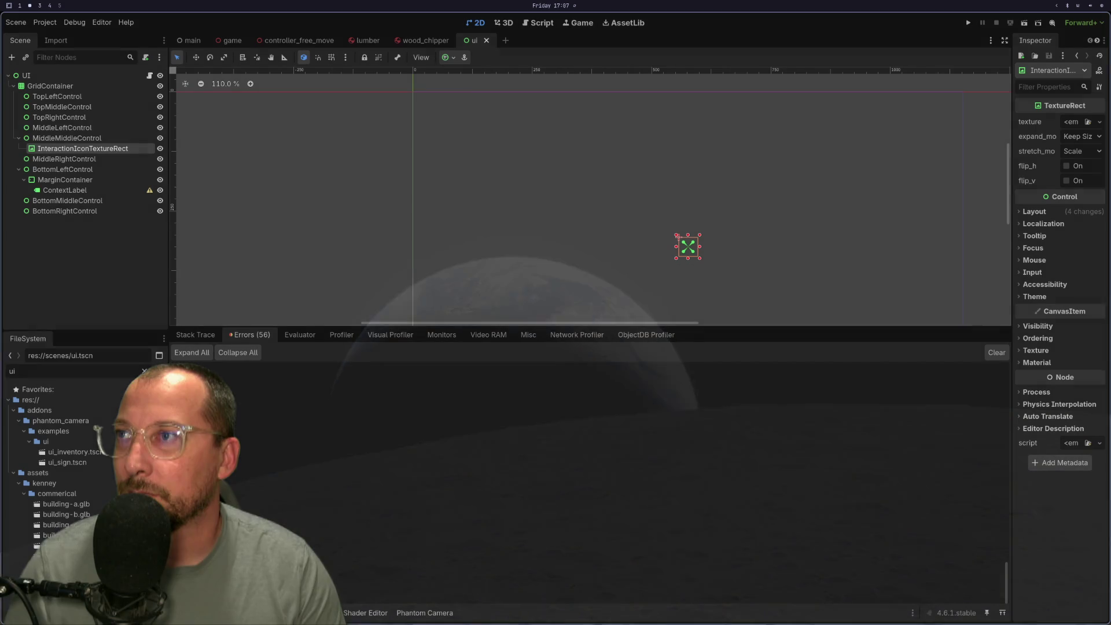
click(971, 21)
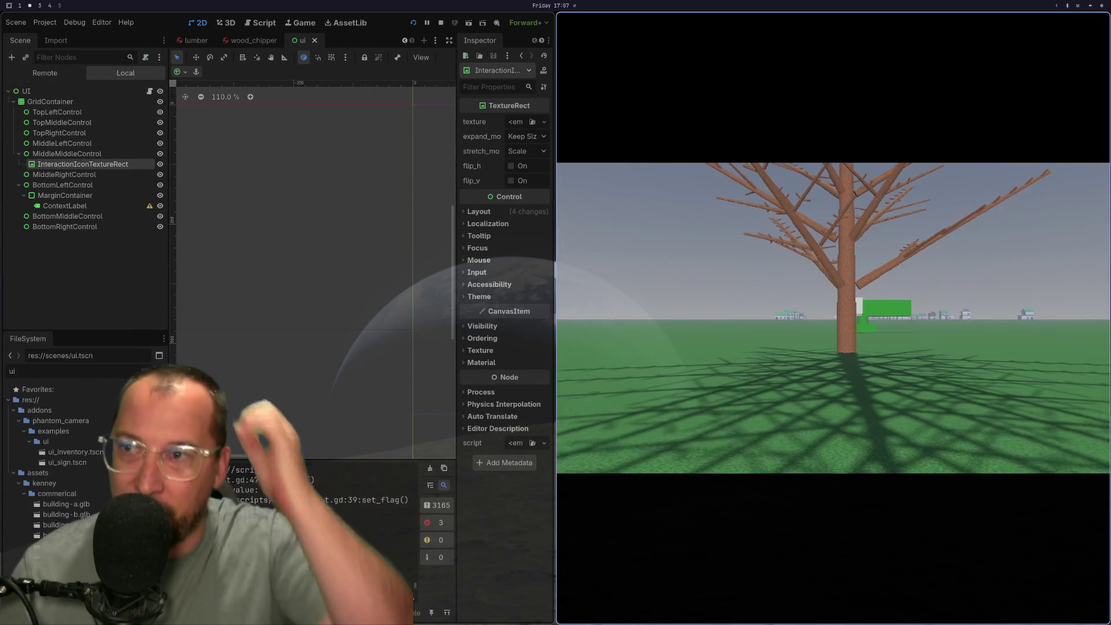
Walk the player up to the tree trunk, back off, and approach it again
key(w)
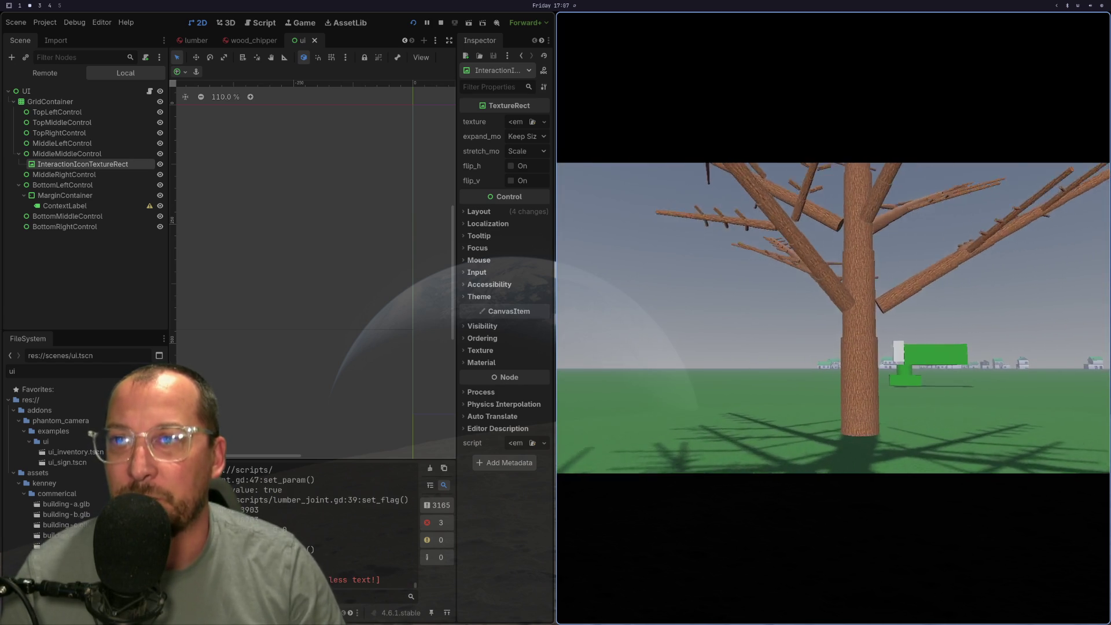
key(w)
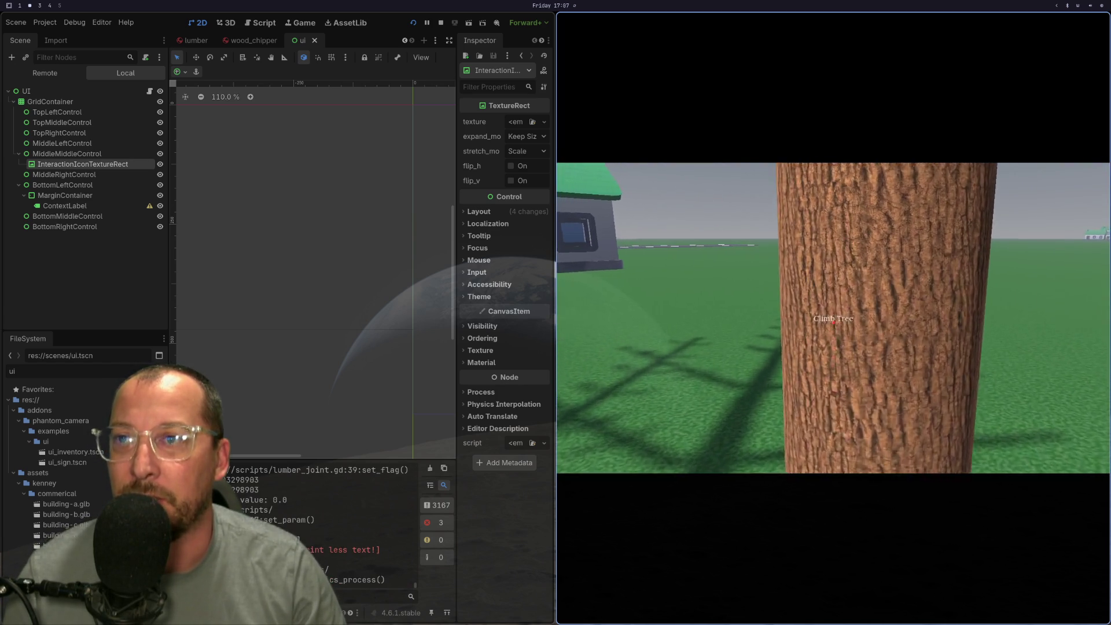
key(s)
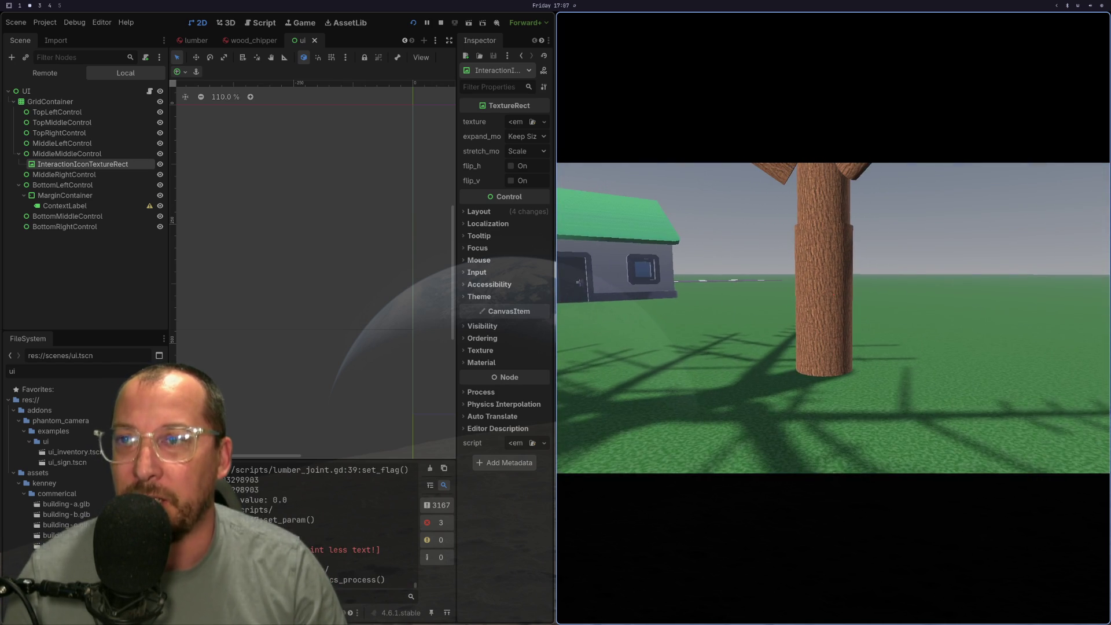
key(w)
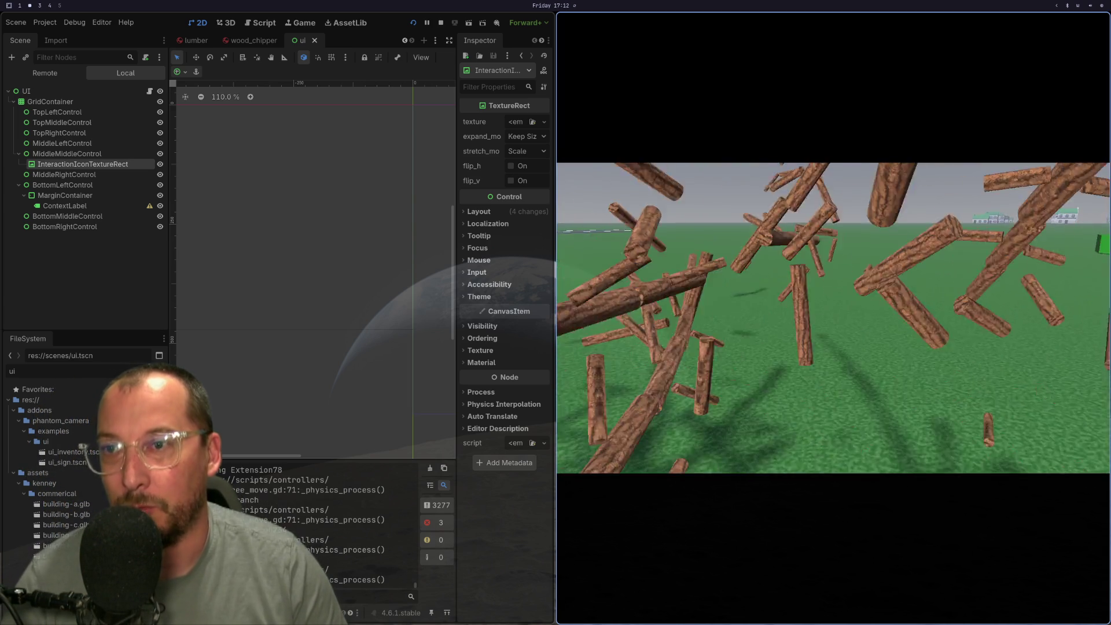
Stop the running lumber game with F8
key(F8)
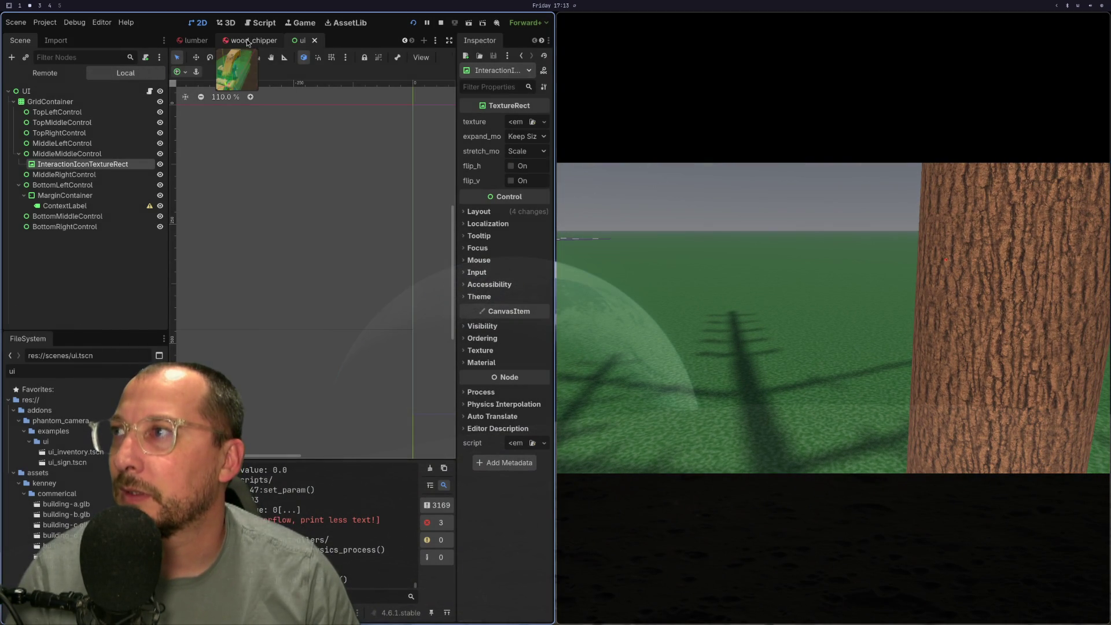
Orbit the lumber scene's 3D view around the tree's collision cylinder, then stop the game and switch to the code editor
click(246, 39)
click(194, 41)
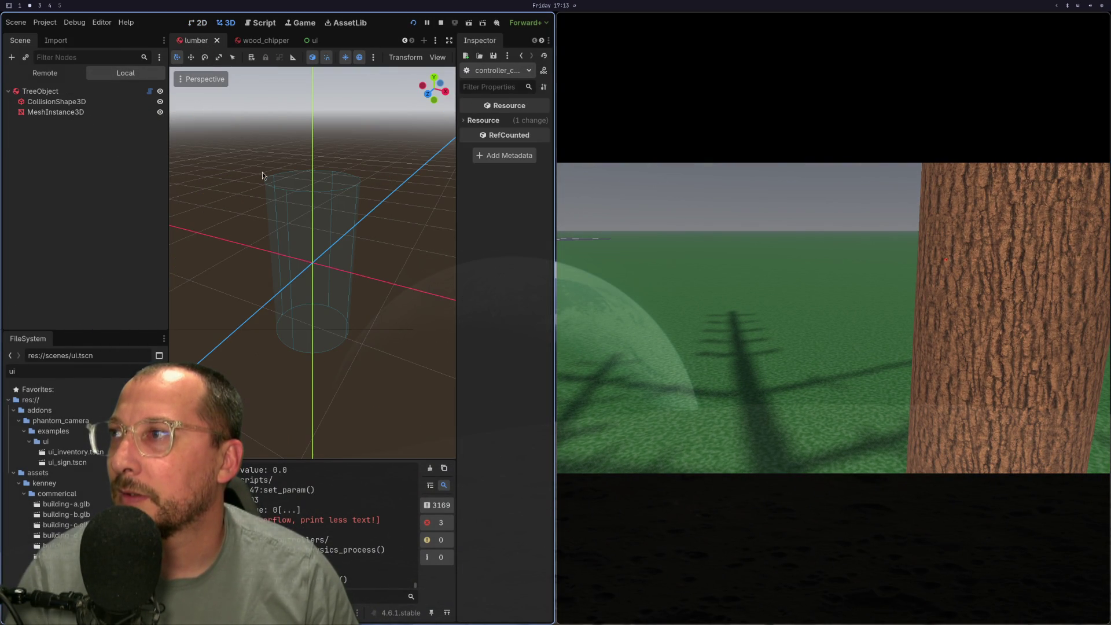
drag(255, 224, 324, 226)
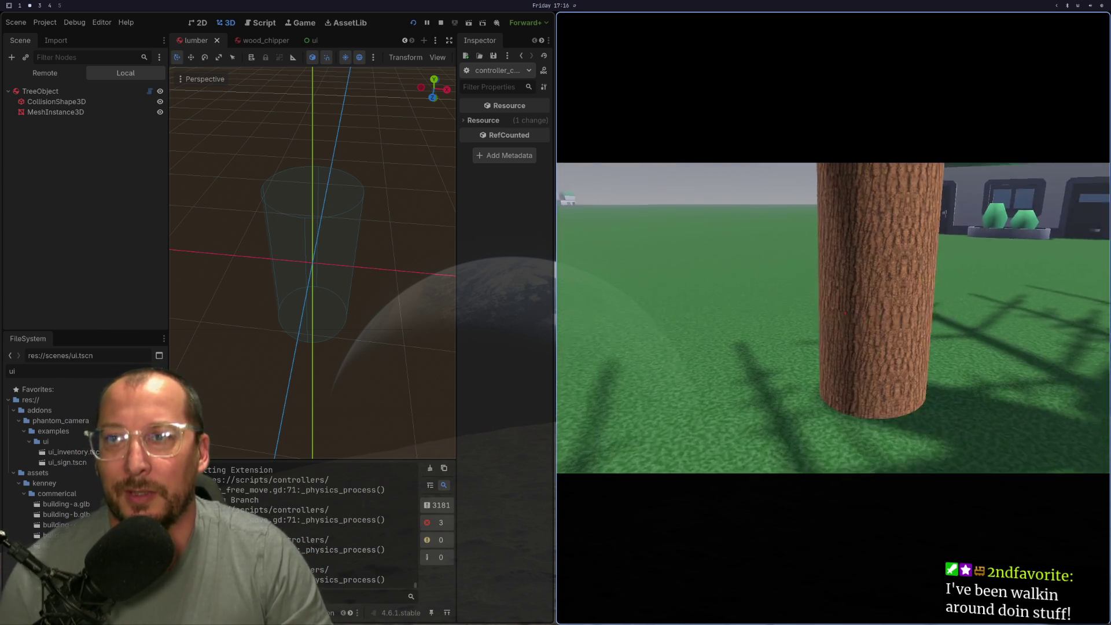
key(F8)
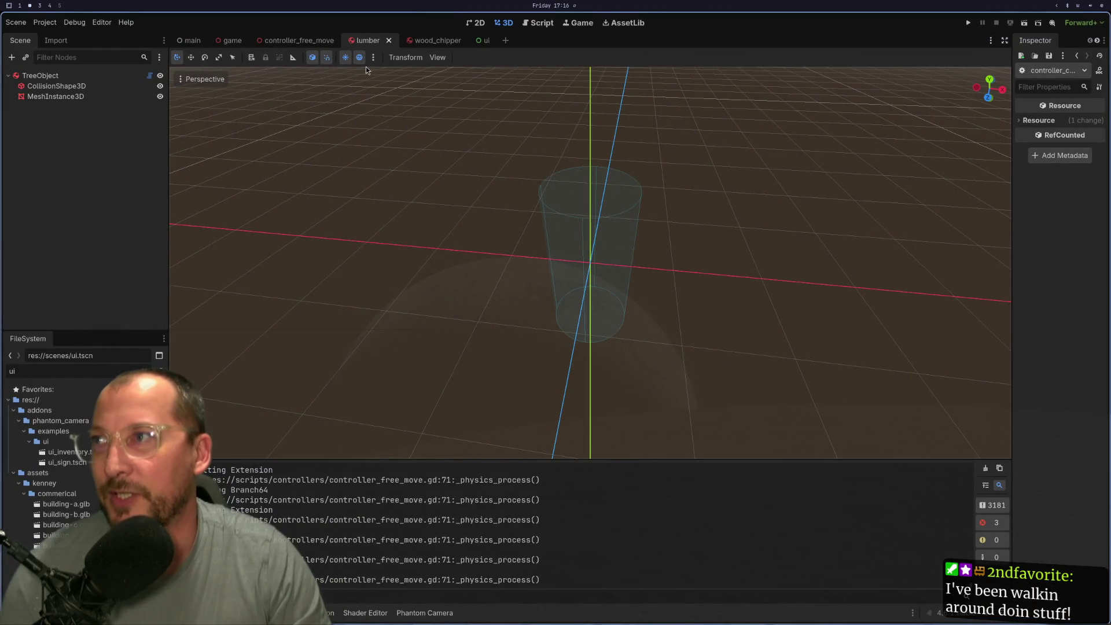
key(super+1)
Move through controller_free_move.gd to the laser collision check in _physics_process
click(400, 114)
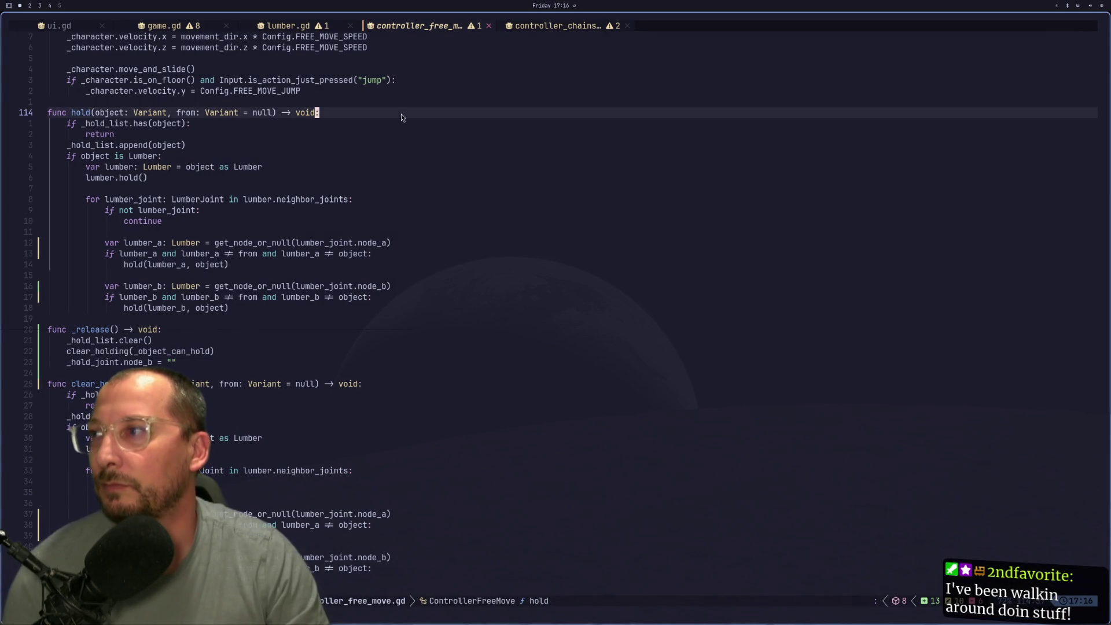
key(g)
key(g)
key(j)
key(j)
key(j)
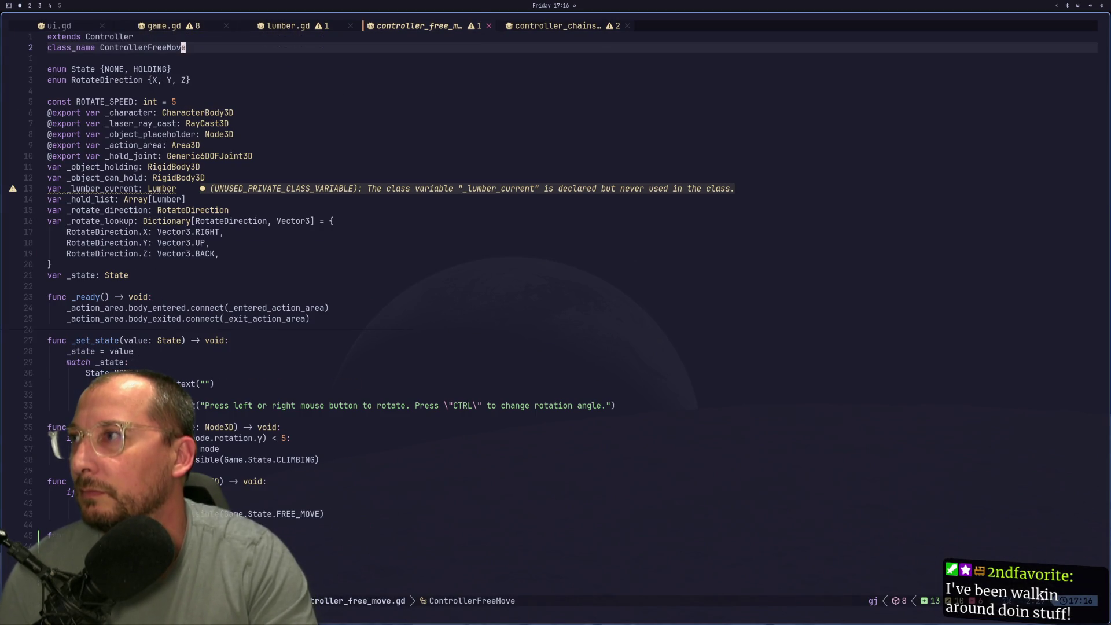
key(j)
key(j)
key(j)
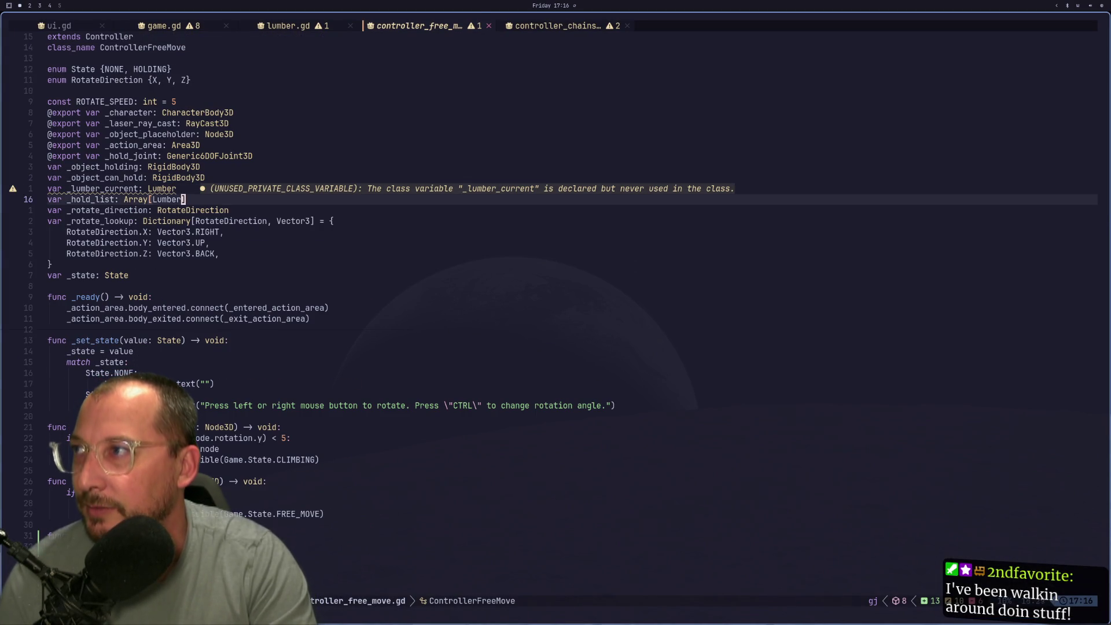
key(j)
key(j)
key(j)
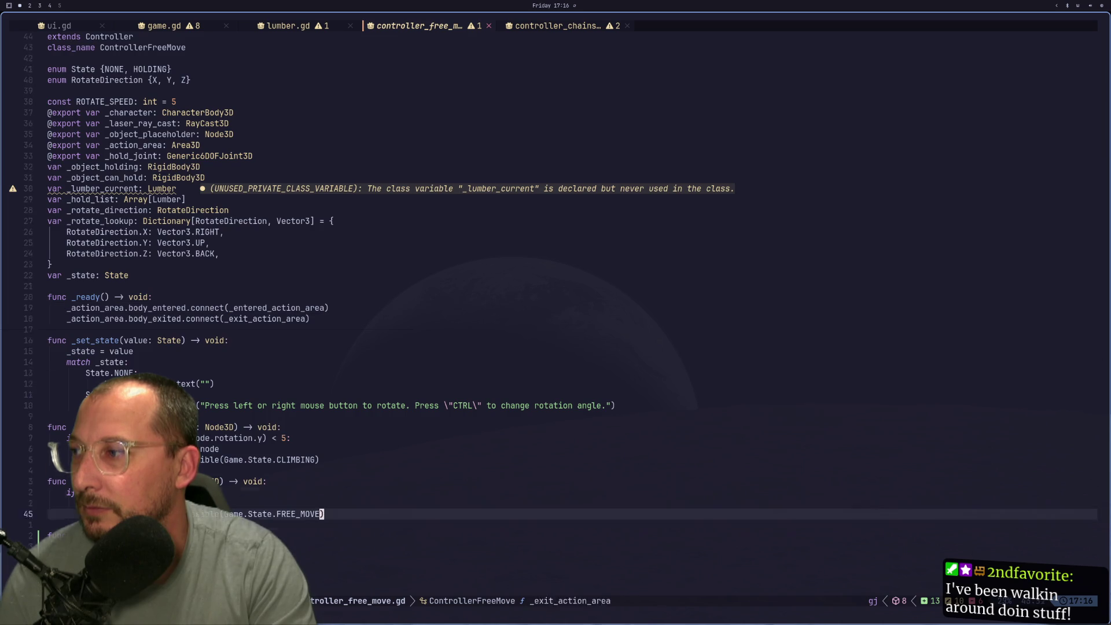
key(k)
key(k)
key(k)
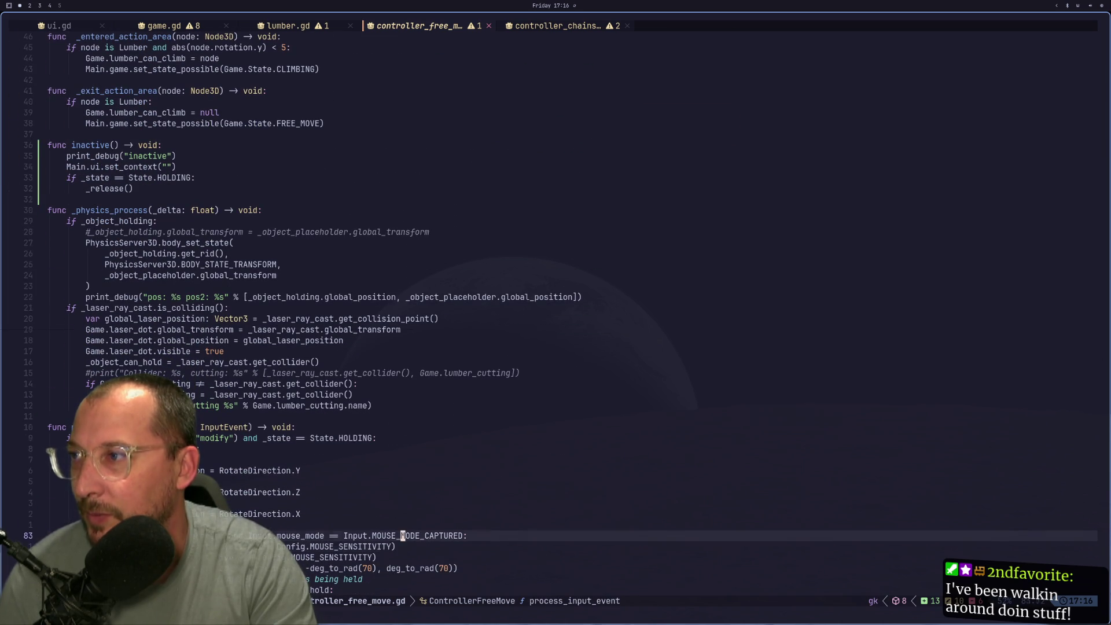
key(k)
key(k)
key(k)
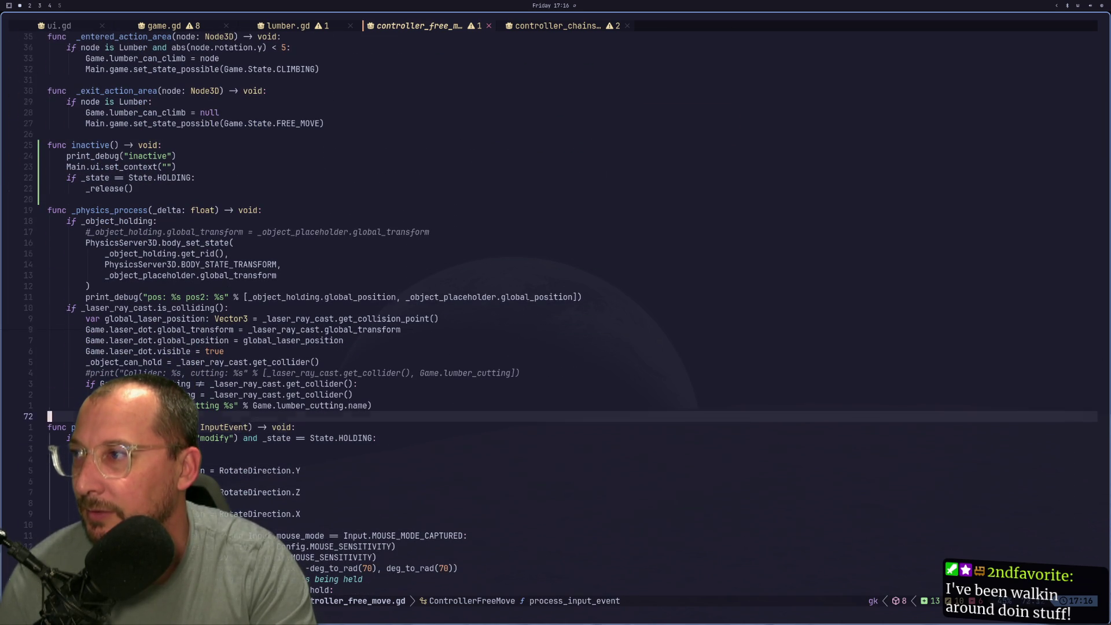
key(k)
key(k)
key(k)
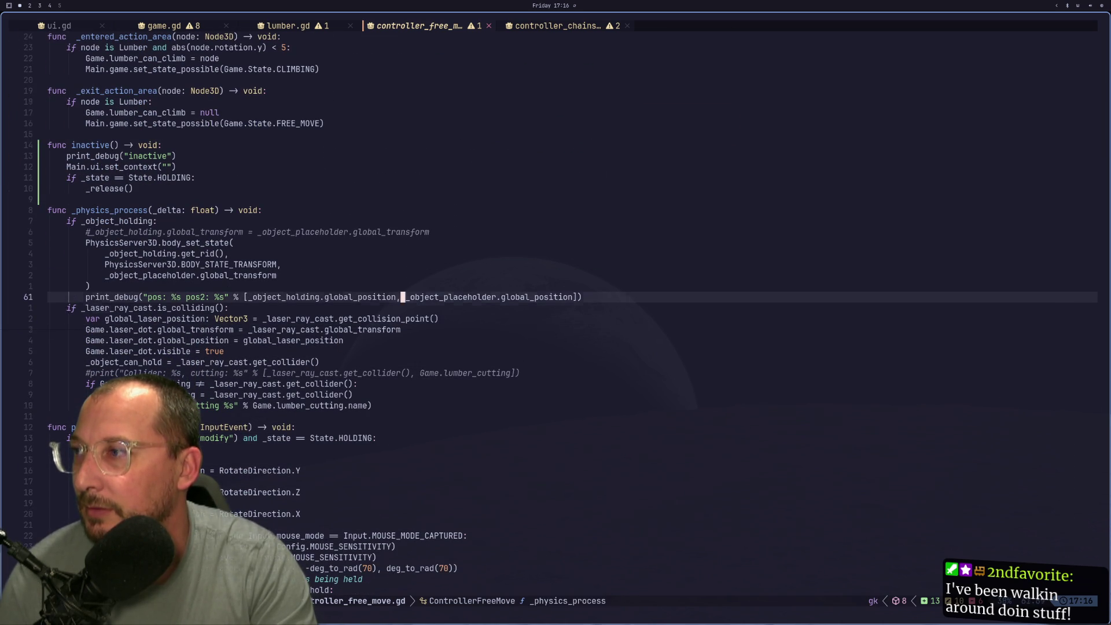
key(k)
key(k)
key(j)
key(j)
key(j)
key(j)
key(j)
key(j)
key(j)
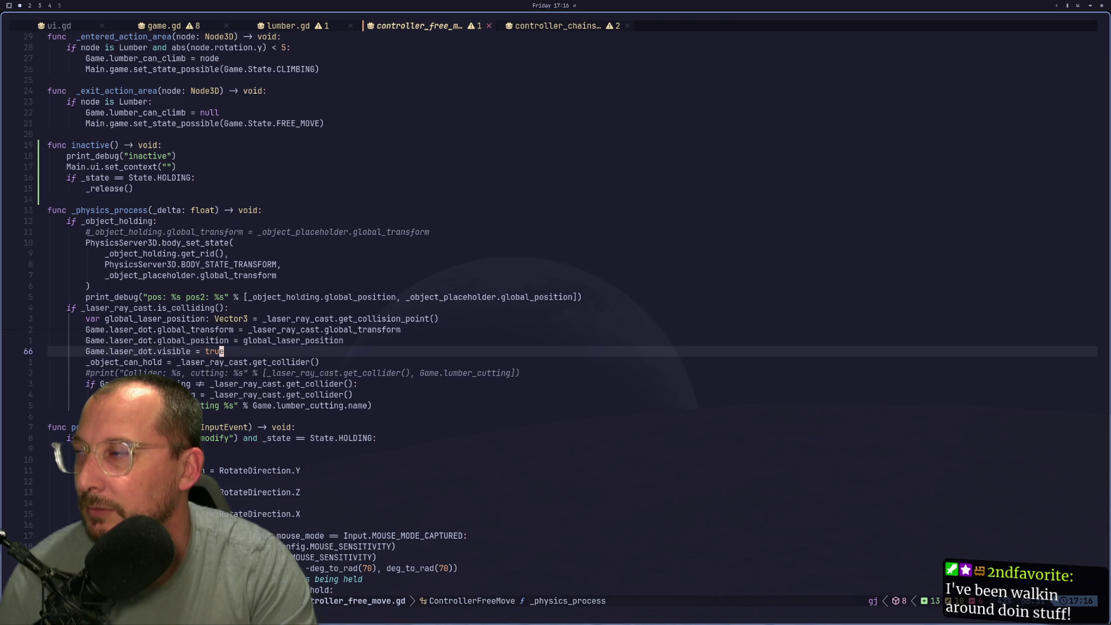
key(k)
key(k)
key(k)
key(k)
key(k)
key(k)
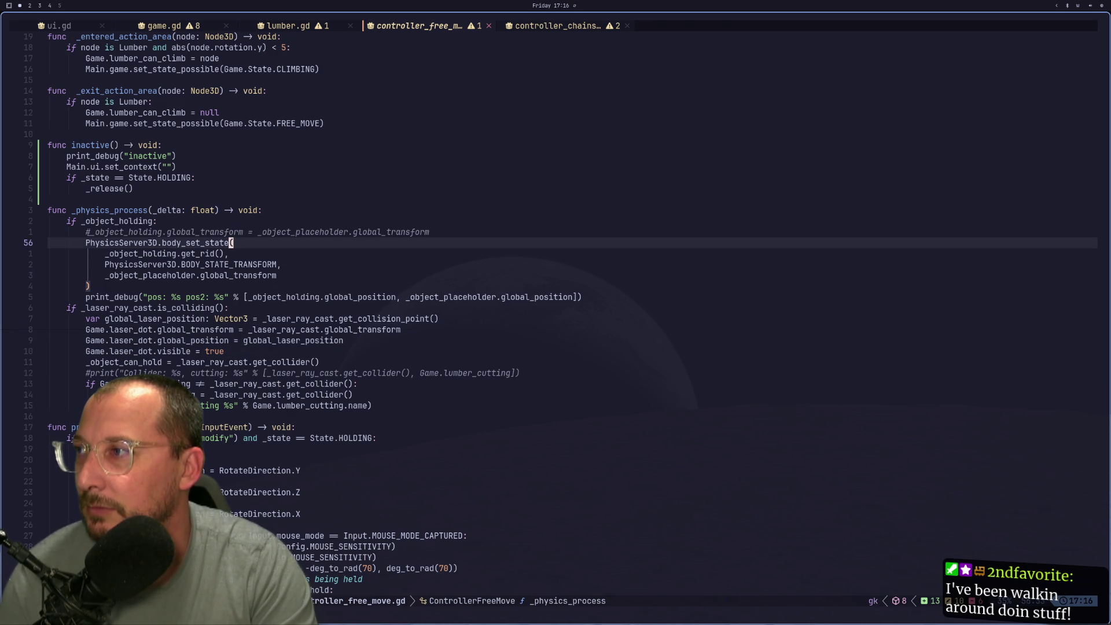
key(j)
key(j)
key(j)
key(j)
key(j)
key(j)
key(j)
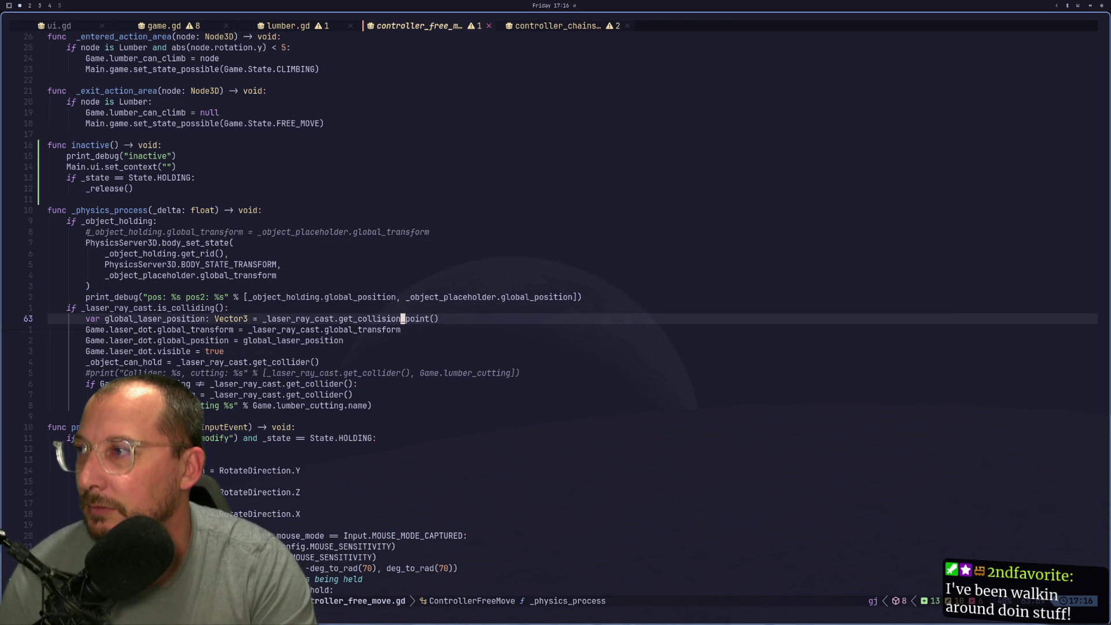
key(k)
key(h)
key(h)
key(h)
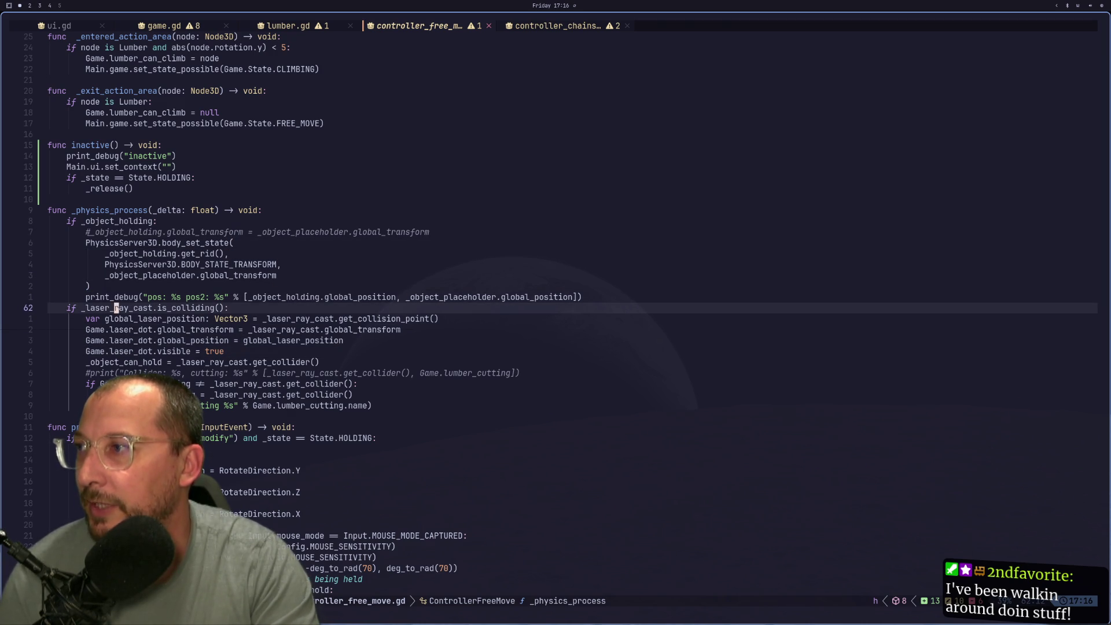
key(braceleft)
key(j)
key(j)
key(j)
key(j)
key(j)
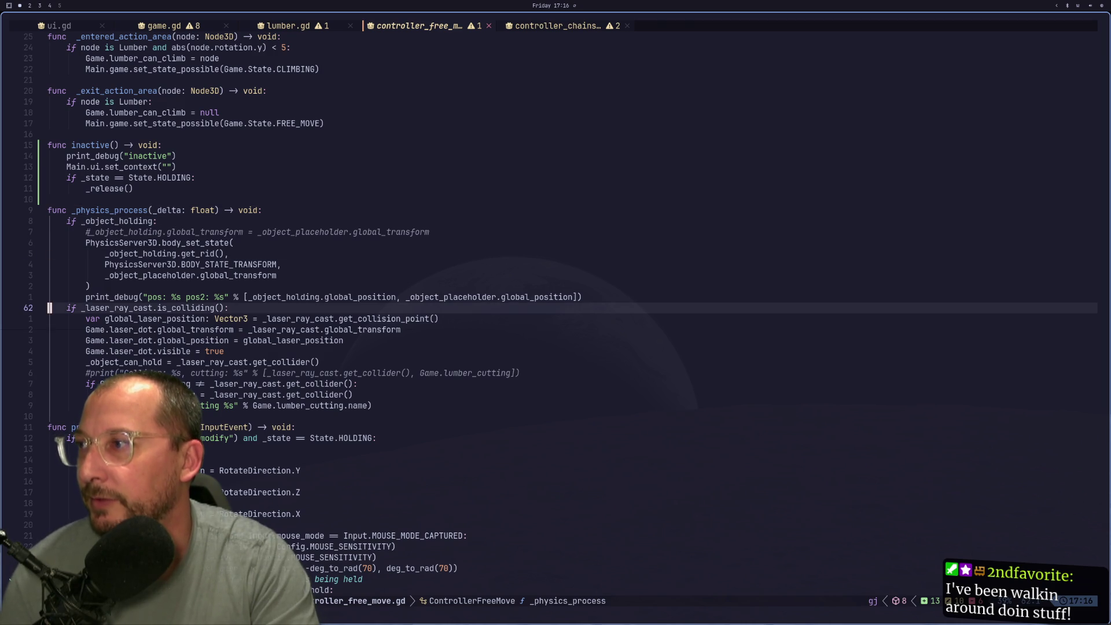
Search for _laser_ray_cast with *, step back to its declaration, clear highlighting, and return to Godot
key(w)
key(w)
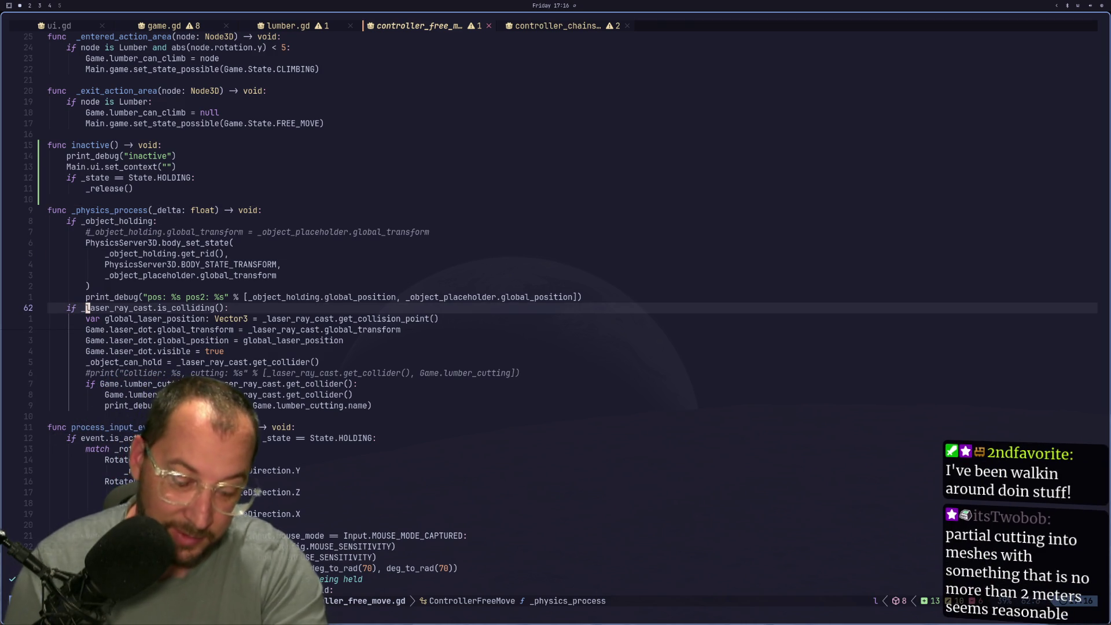
key(asterisk)
key(n)
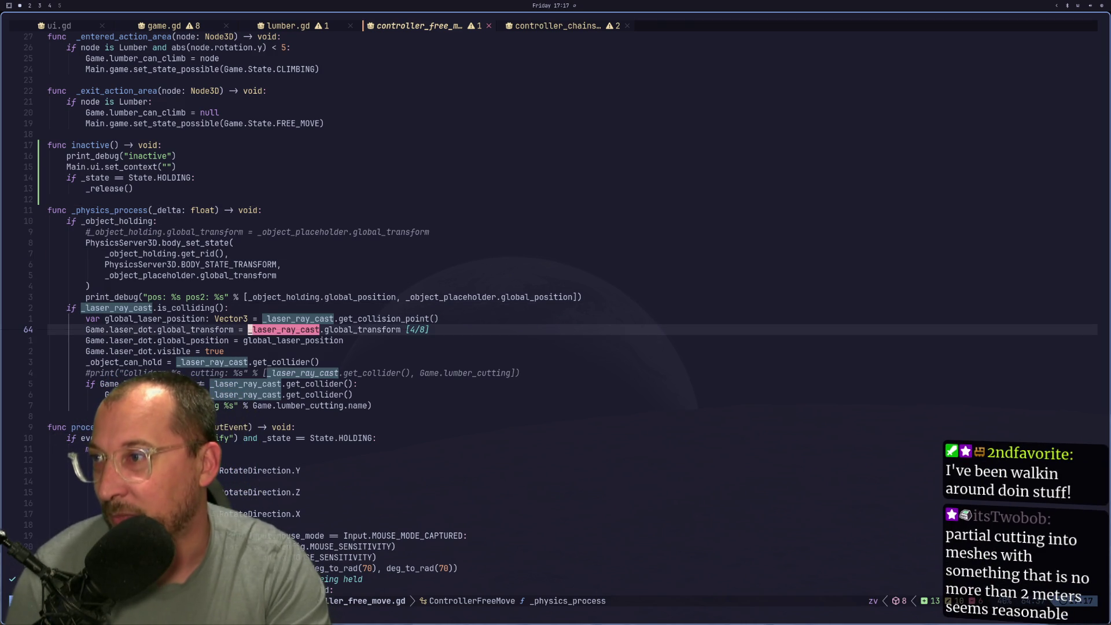
key(N)
key(N)
key(N)
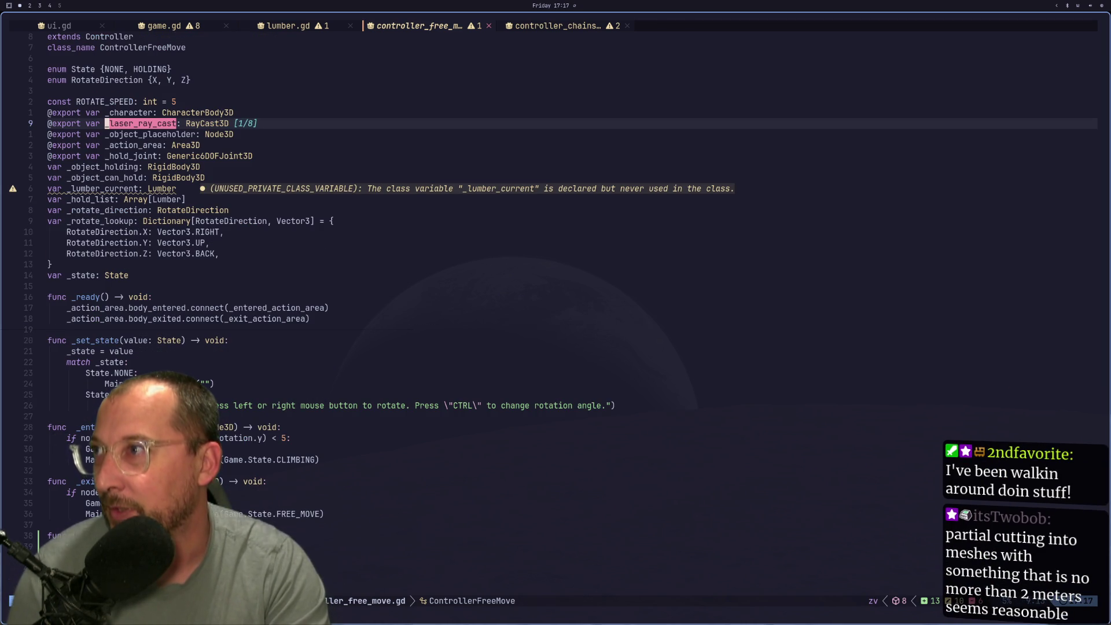
key(Escape)
key(super+2)
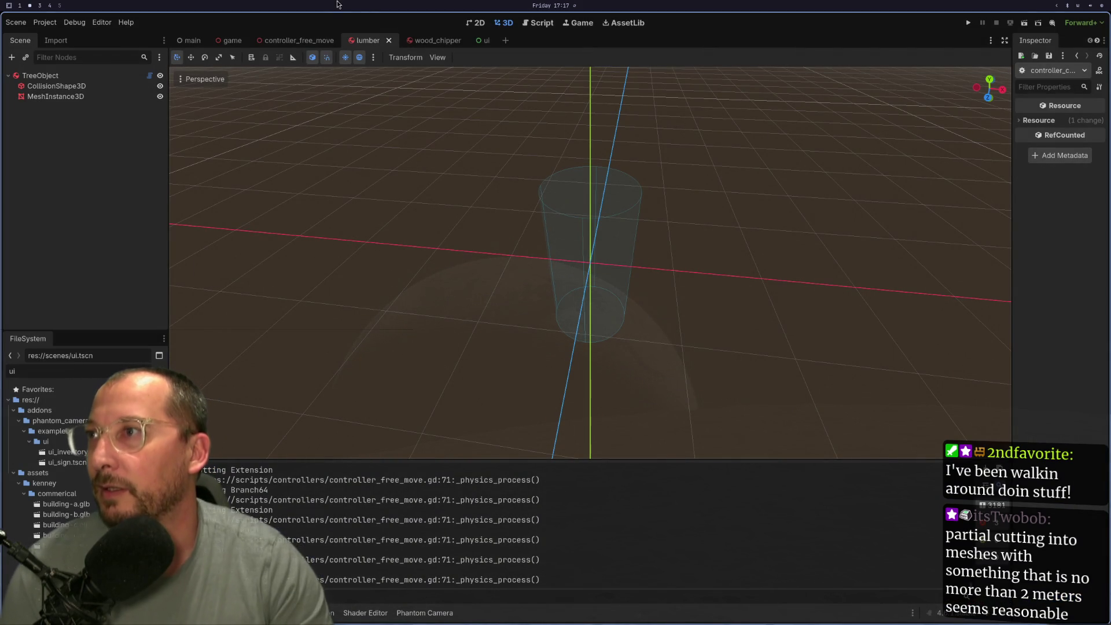
Open the controller_free_move scene from the Controllers group
click(187, 40)
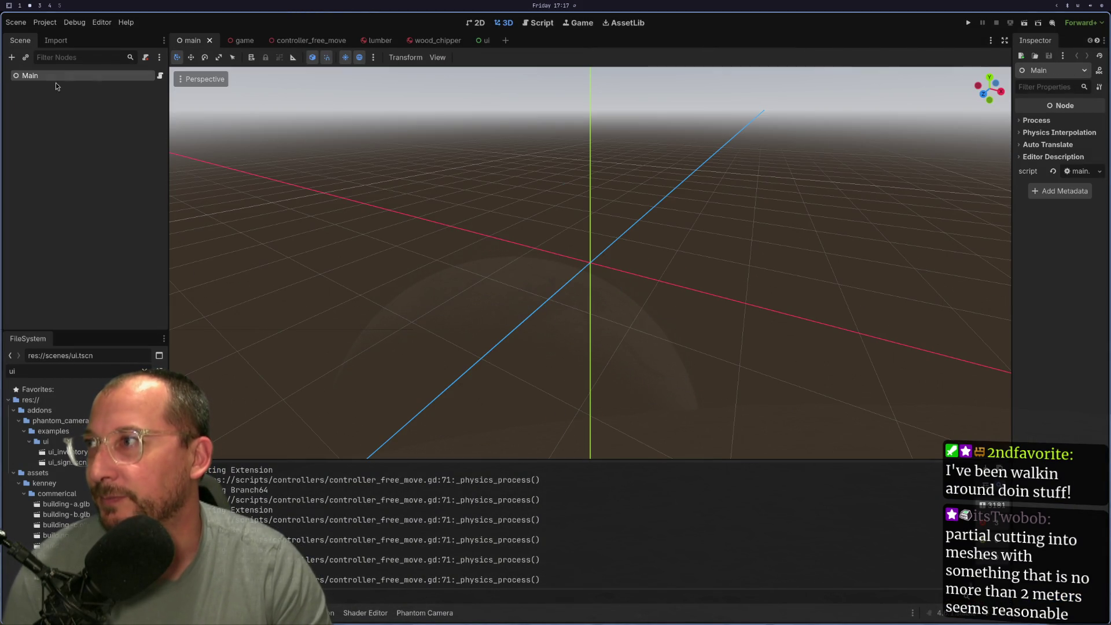
click(251, 44)
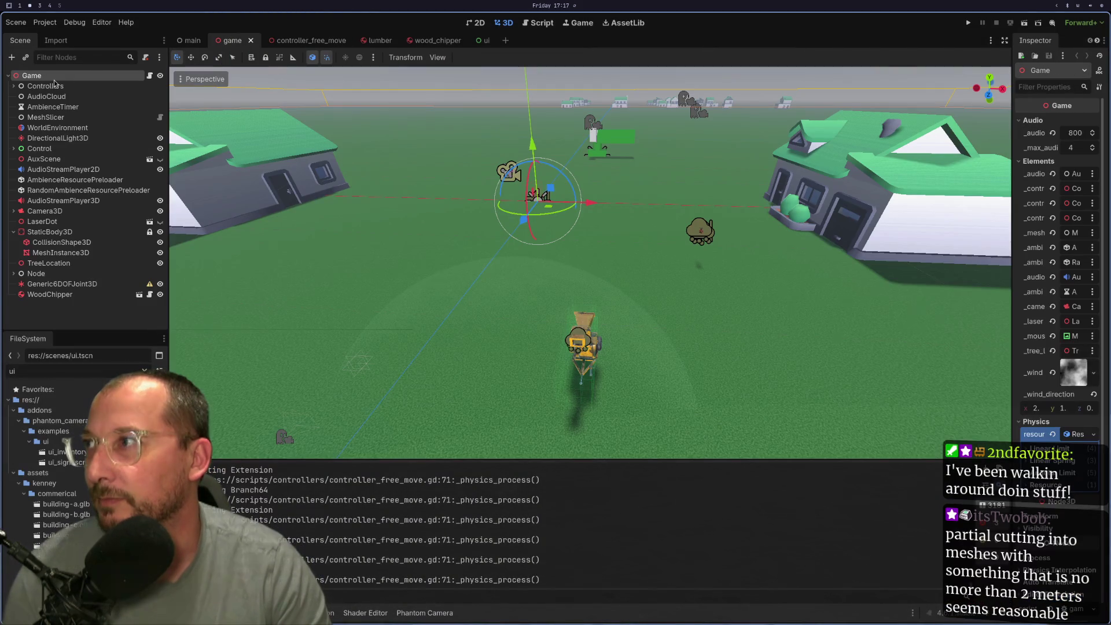
click(13, 86)
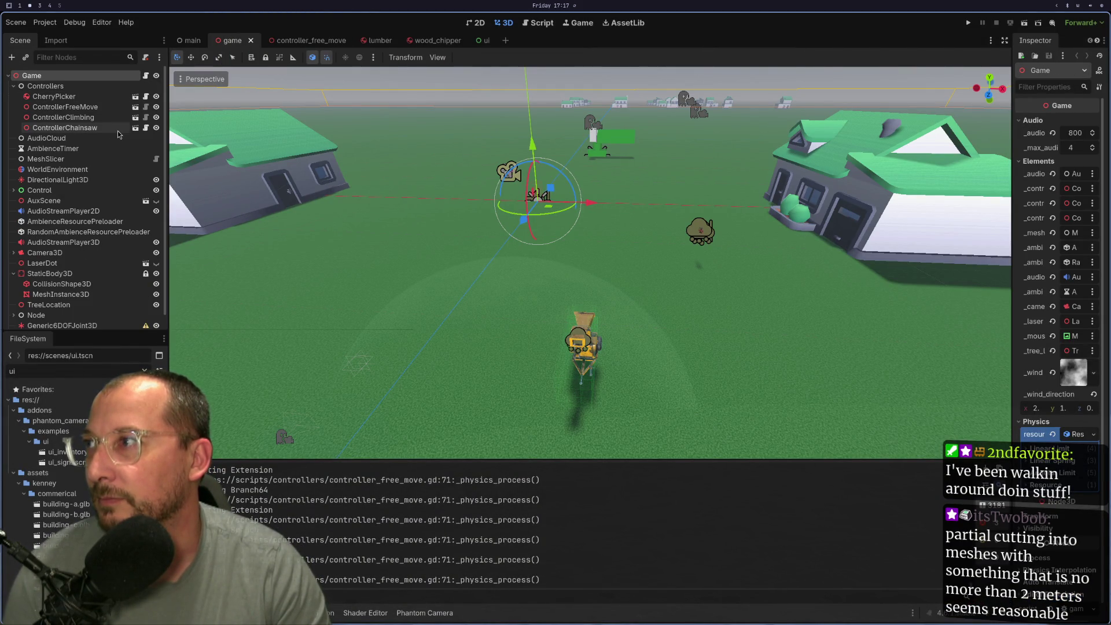
click(135, 107)
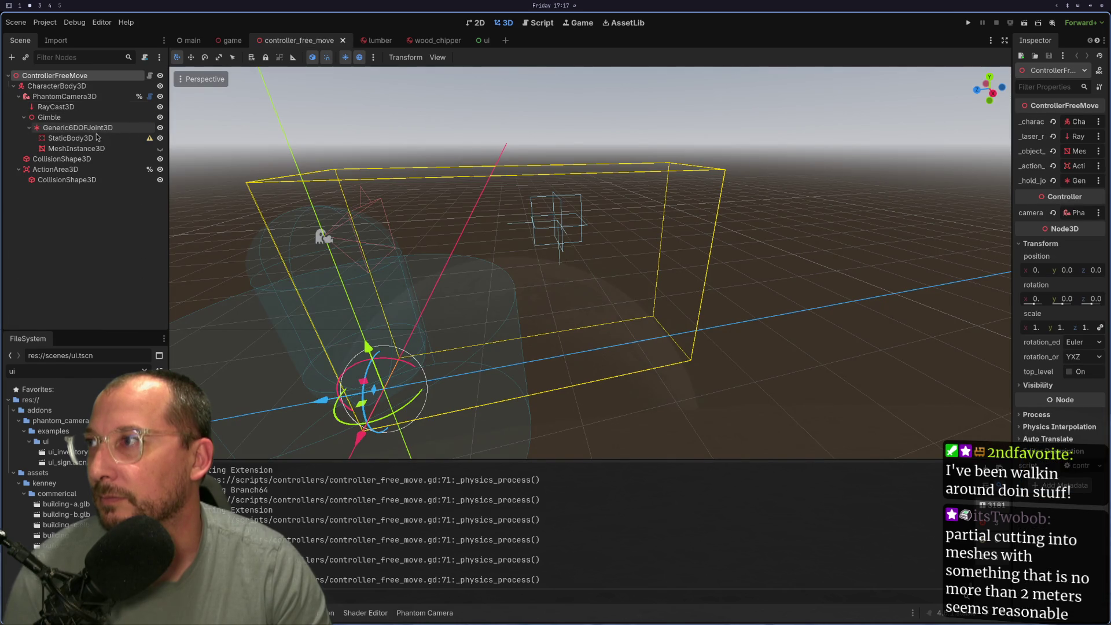
Select the RayCast3D node and set its Target Position z to -1.0
click(56, 107)
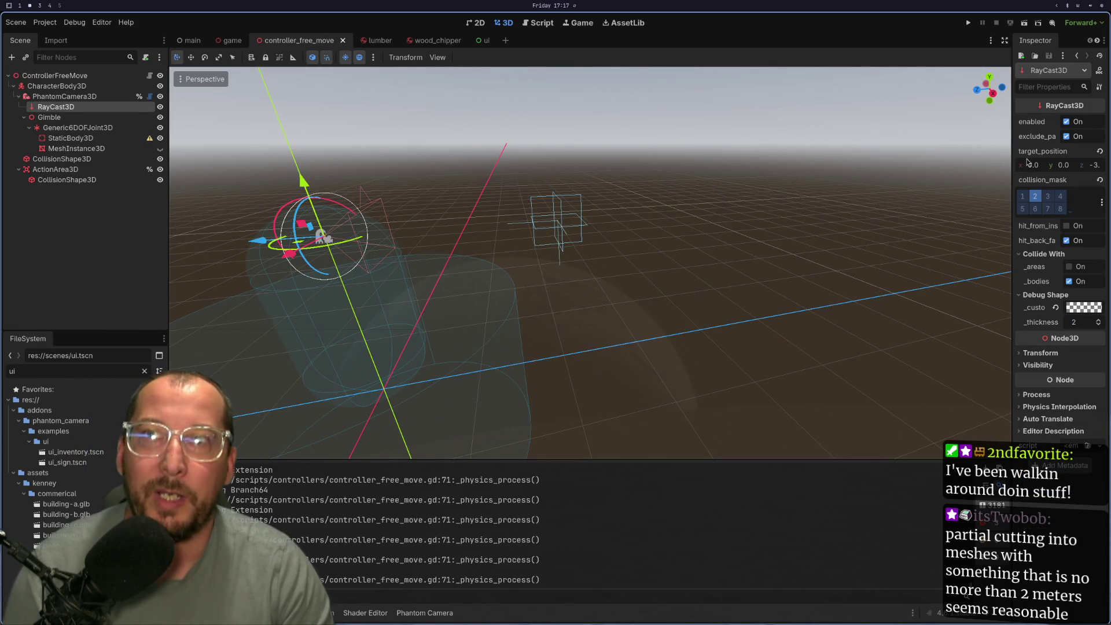
drag(1012, 165, 780, 169)
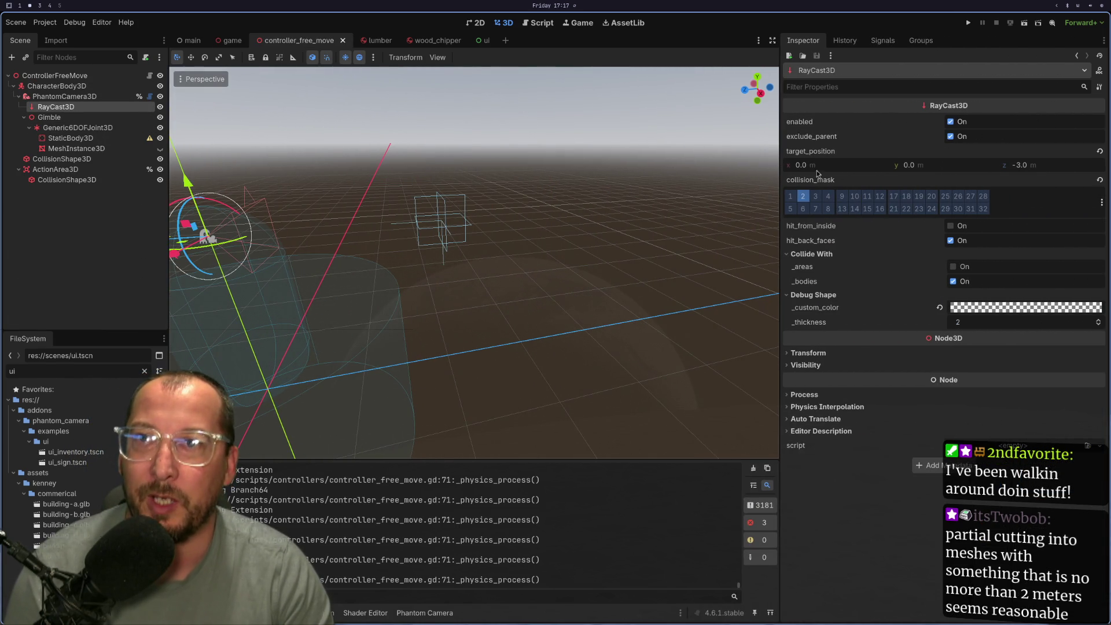
click(1021, 166)
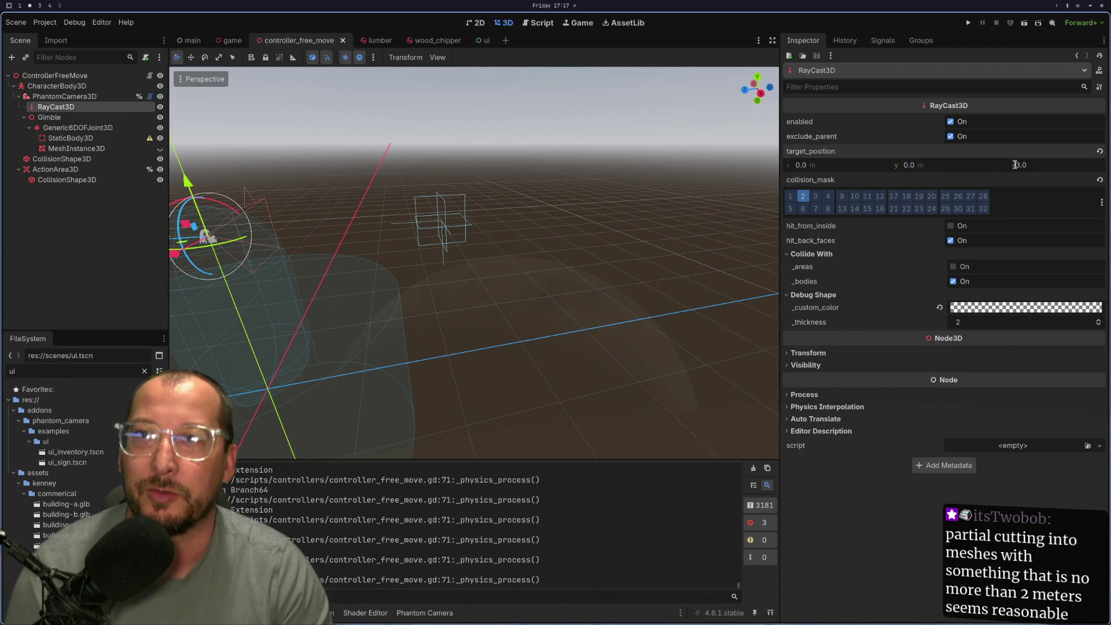
key(Return)
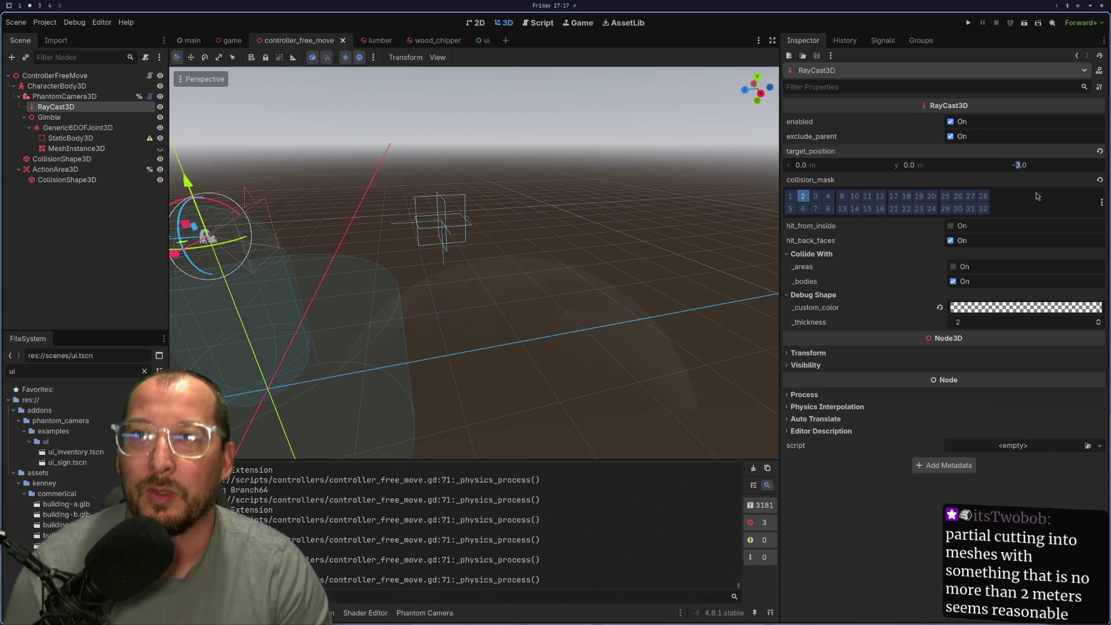
text(-1)
click(839, 489)
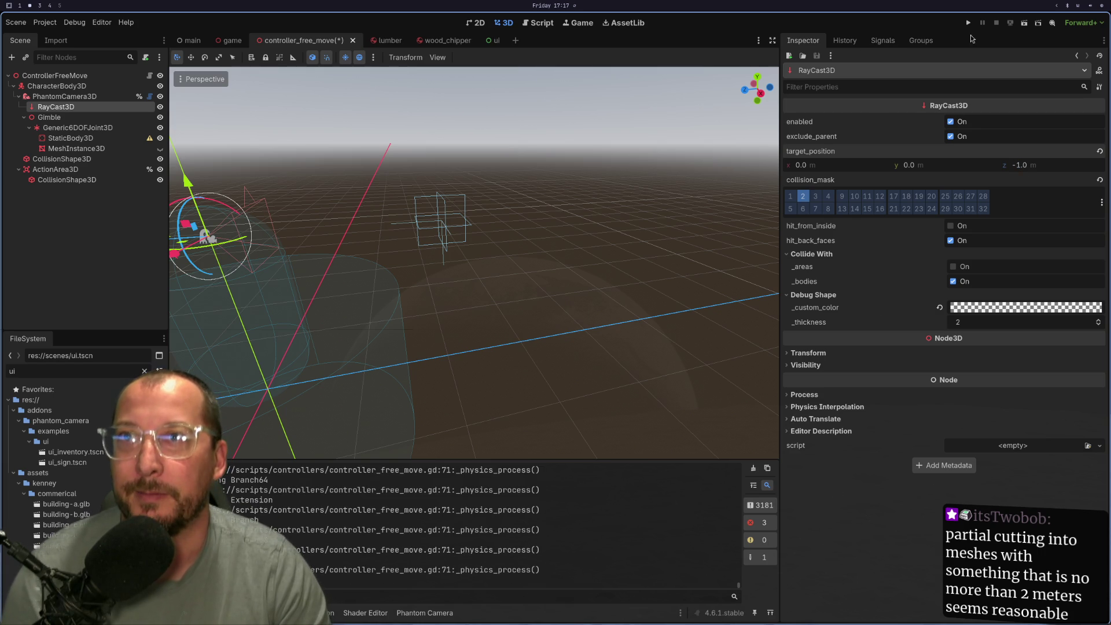
Run the project to test the shorter ray at a tree
click(970, 21)
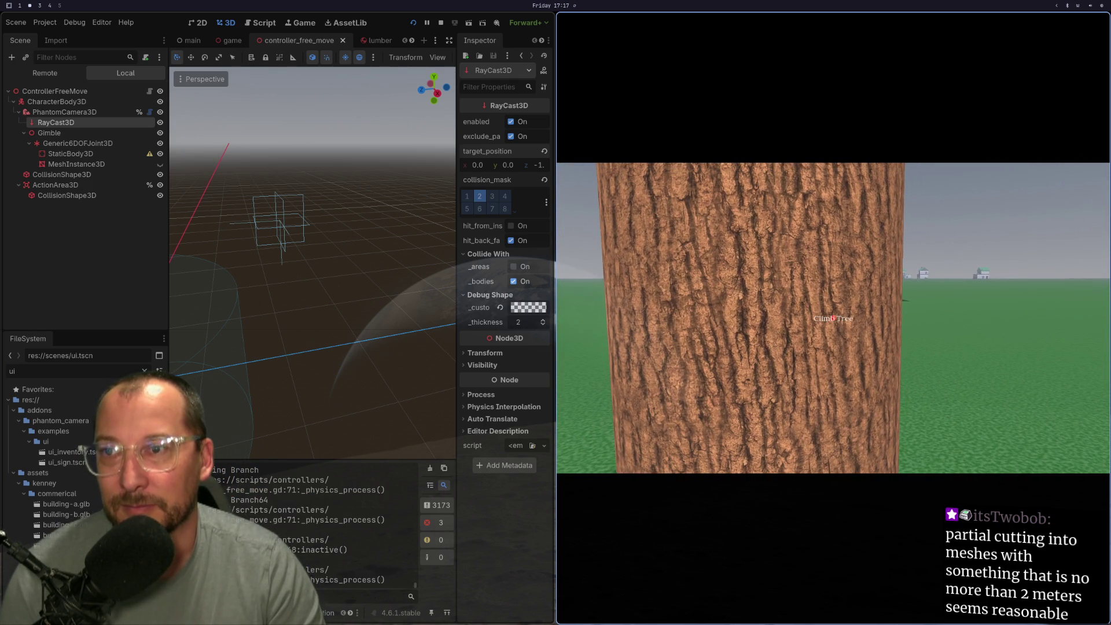
key(super+1)
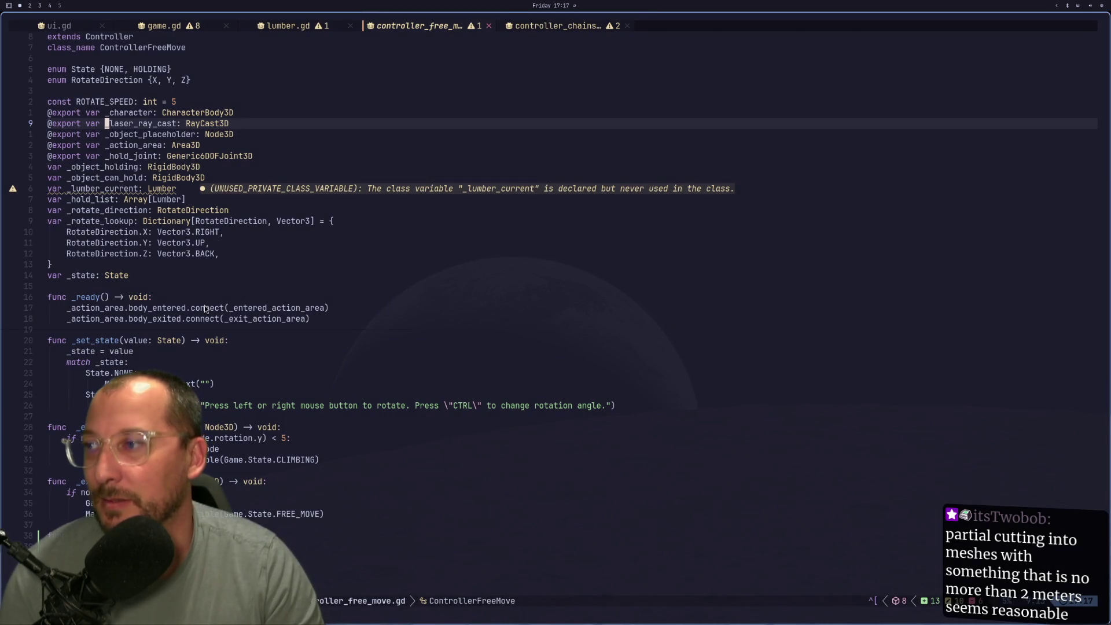
key(super+2)
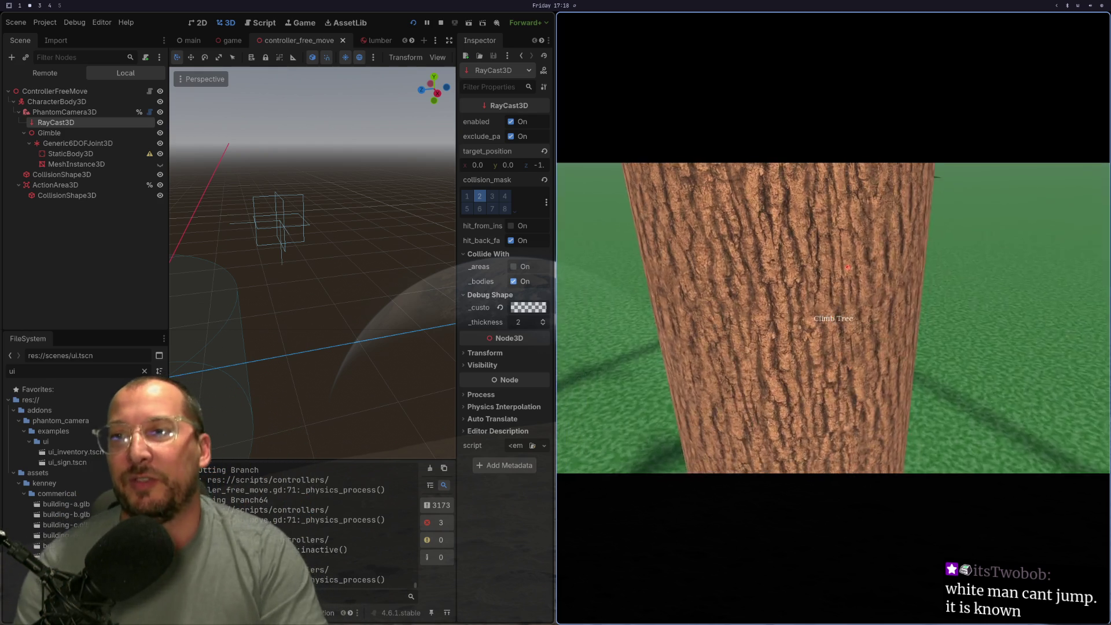
Walk and strafe around the tree until the player faces its trunk
key(s)
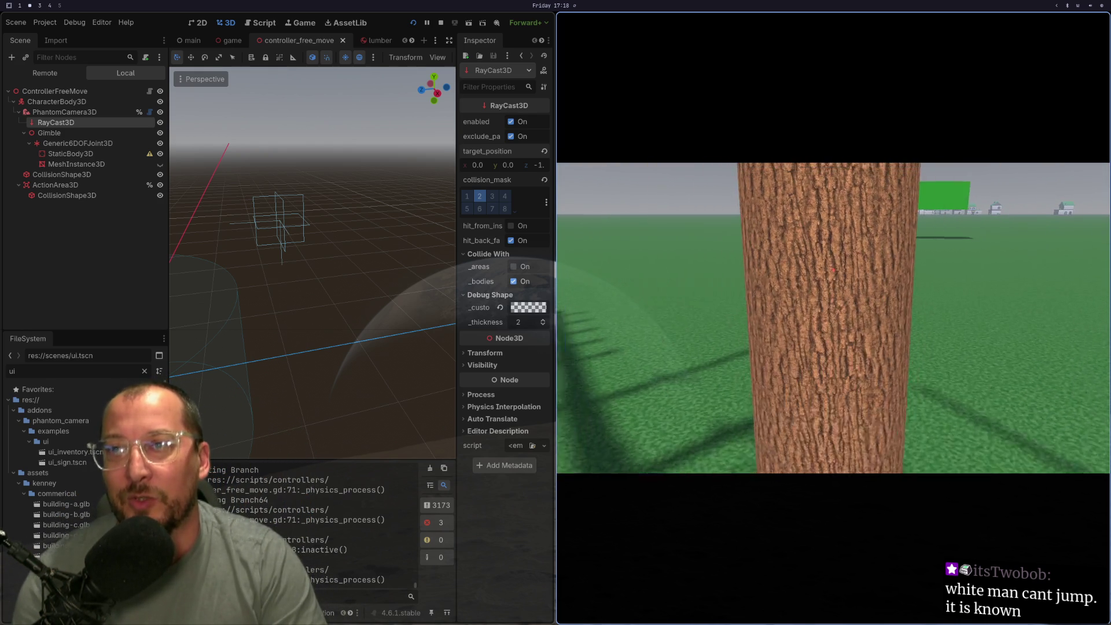
key(s)
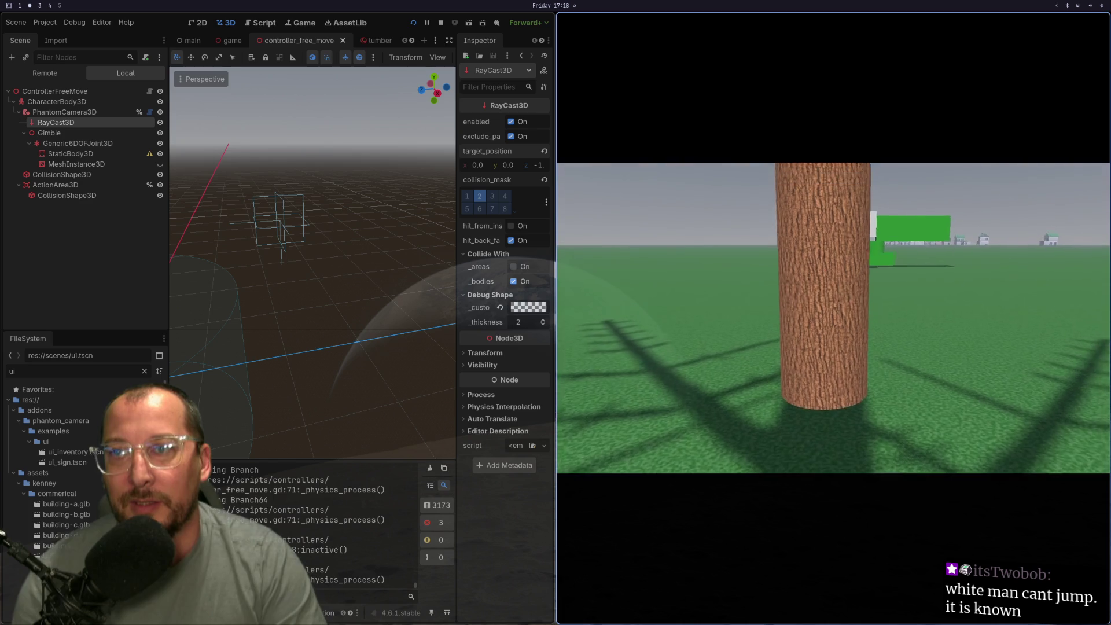
key(w)
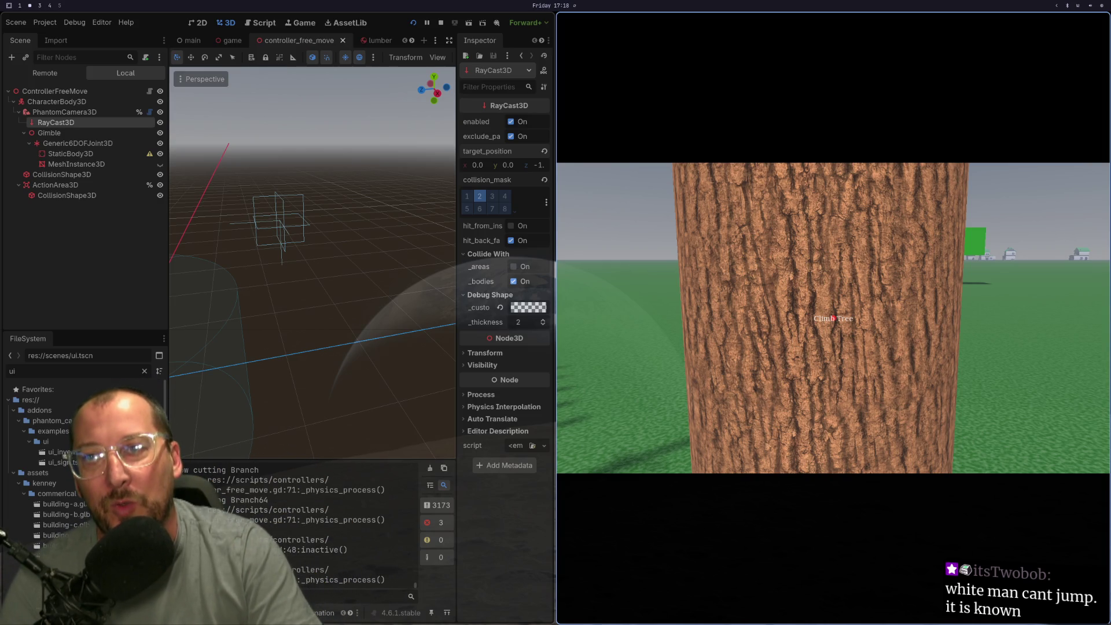
key(a)
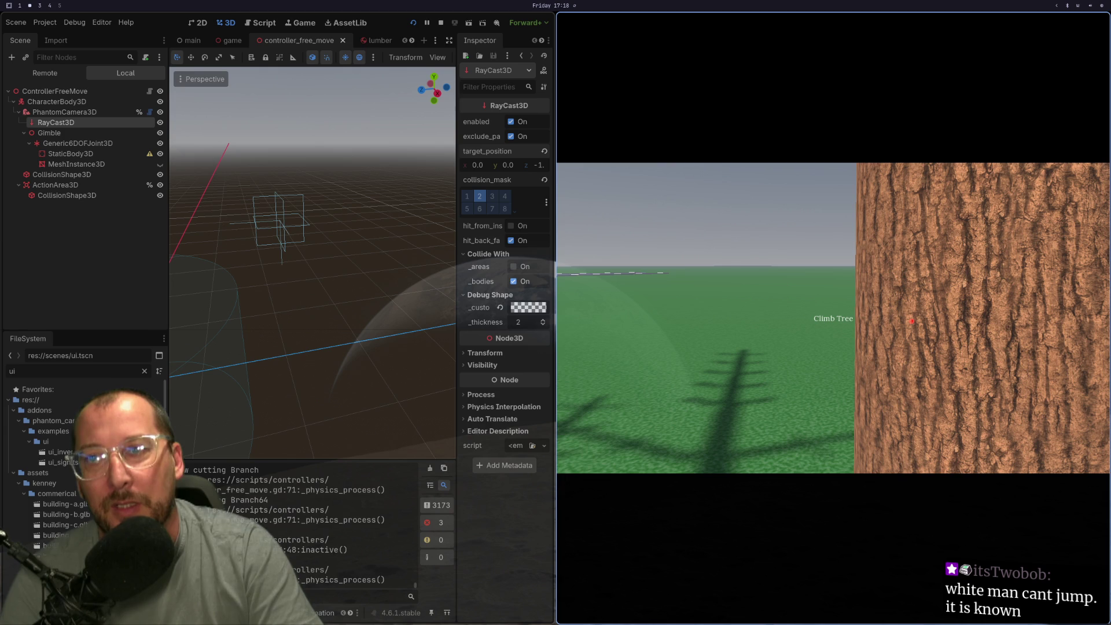
key(d)
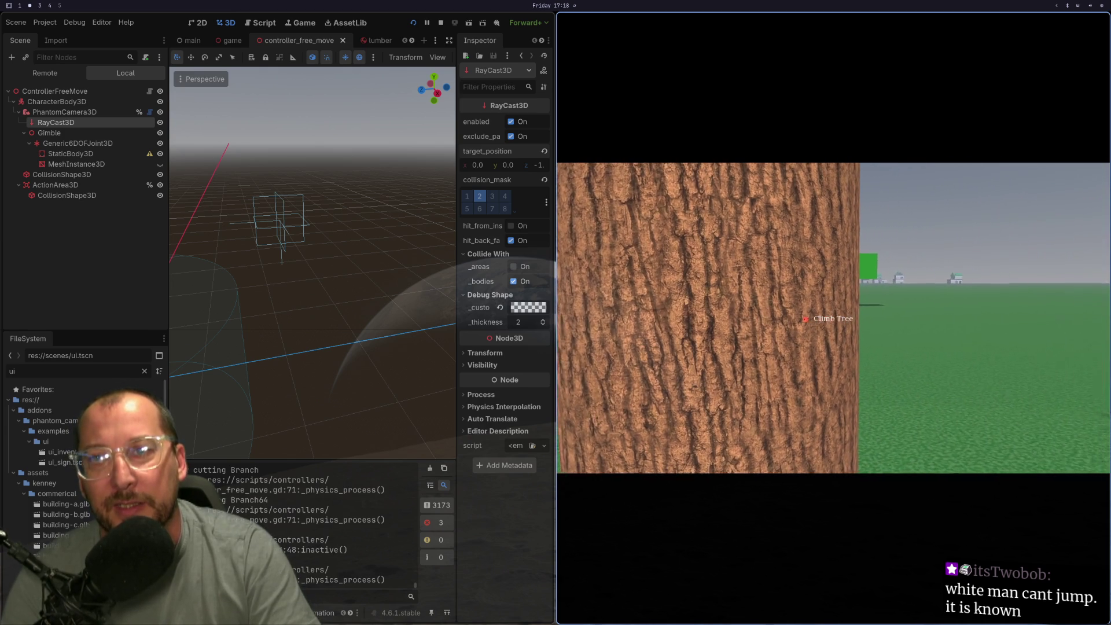
key(a)
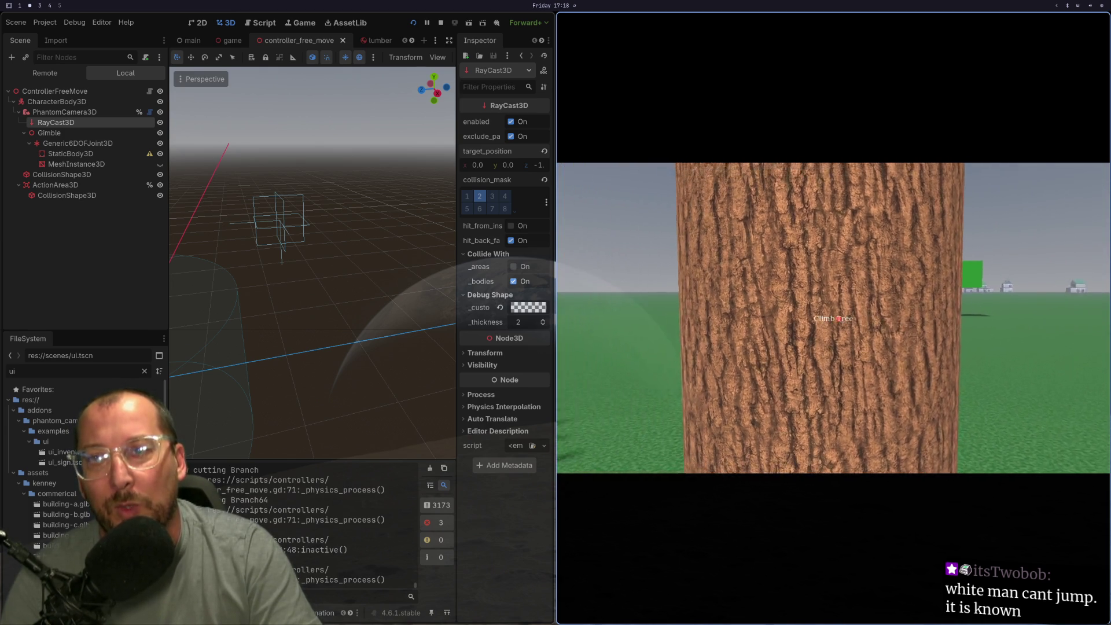
key(a)
key(d)
key(a)
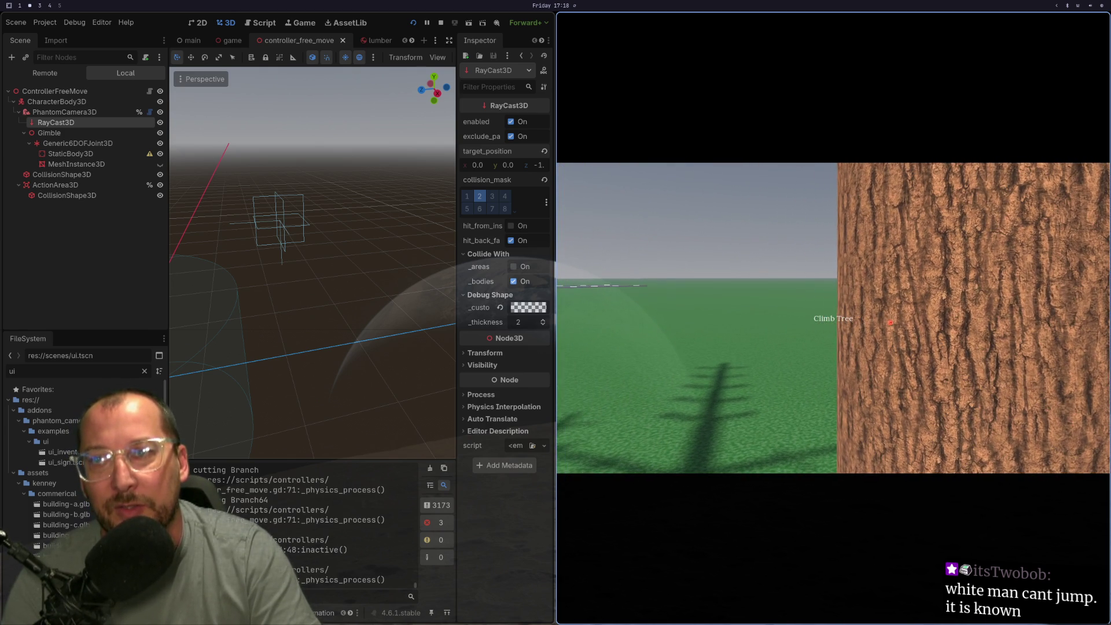
key(d)
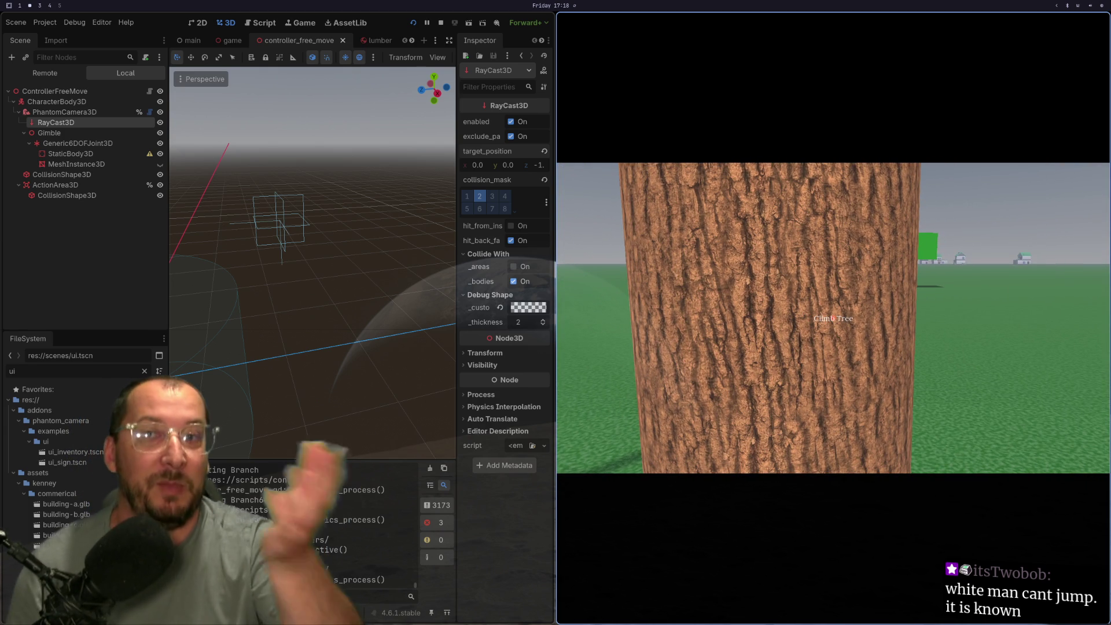
Climb the tree, drop back down, walk over the branch log, then climb on and off again
key(e)
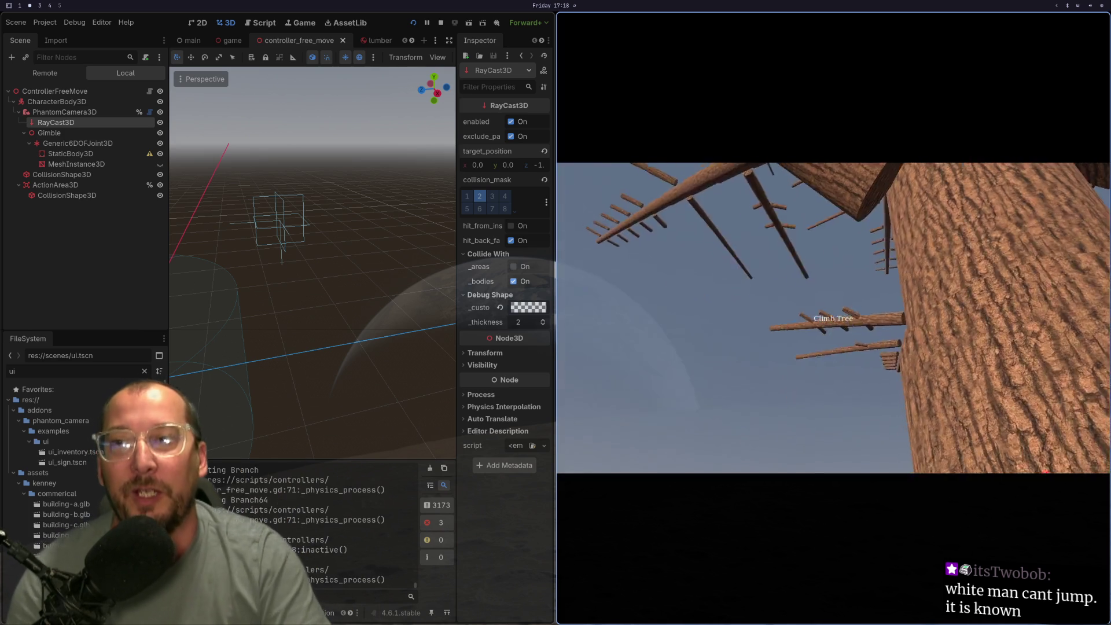
key(w)
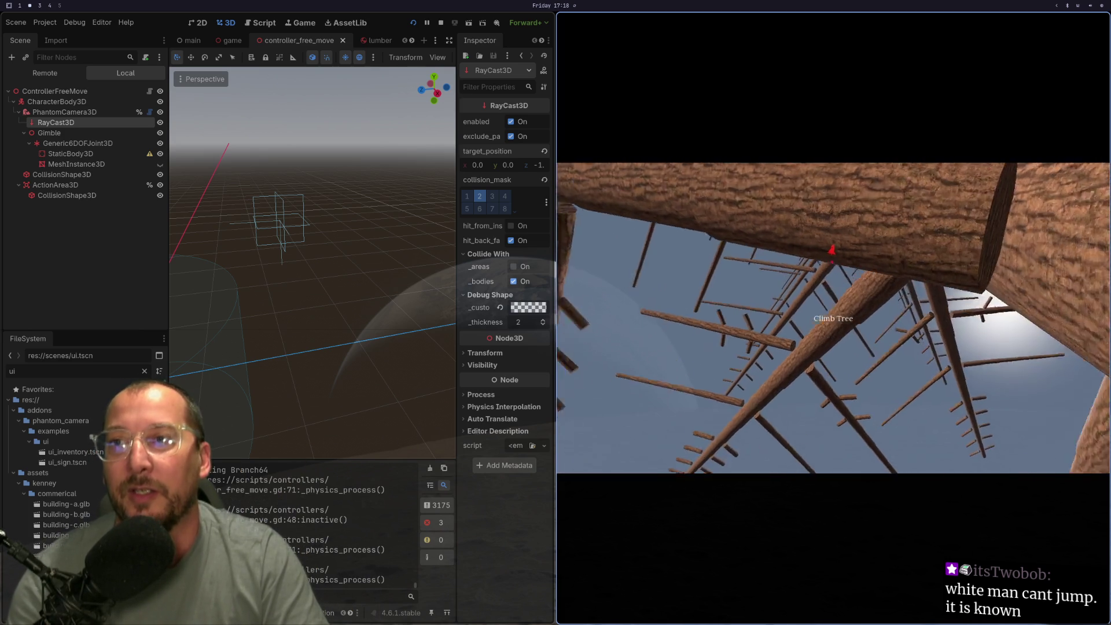
key(w)
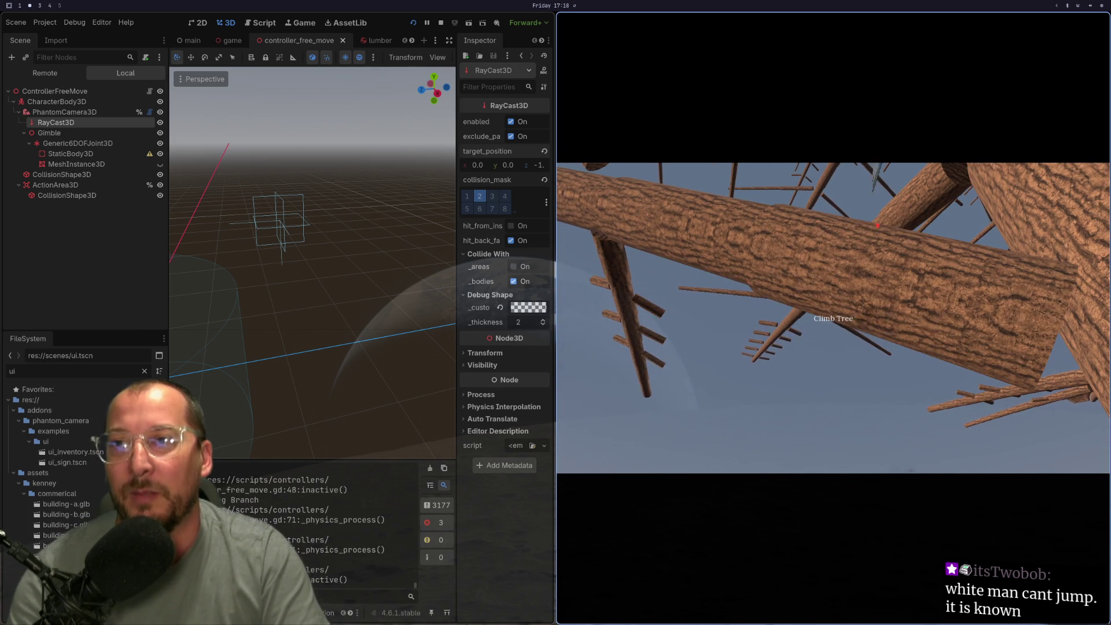
key(space)
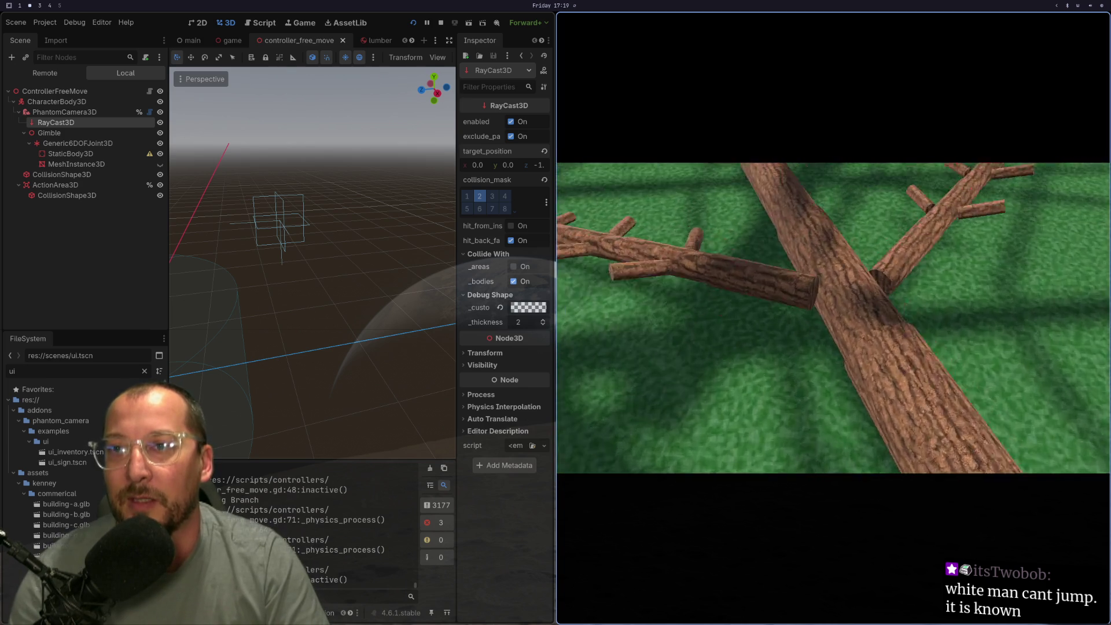
key(w)
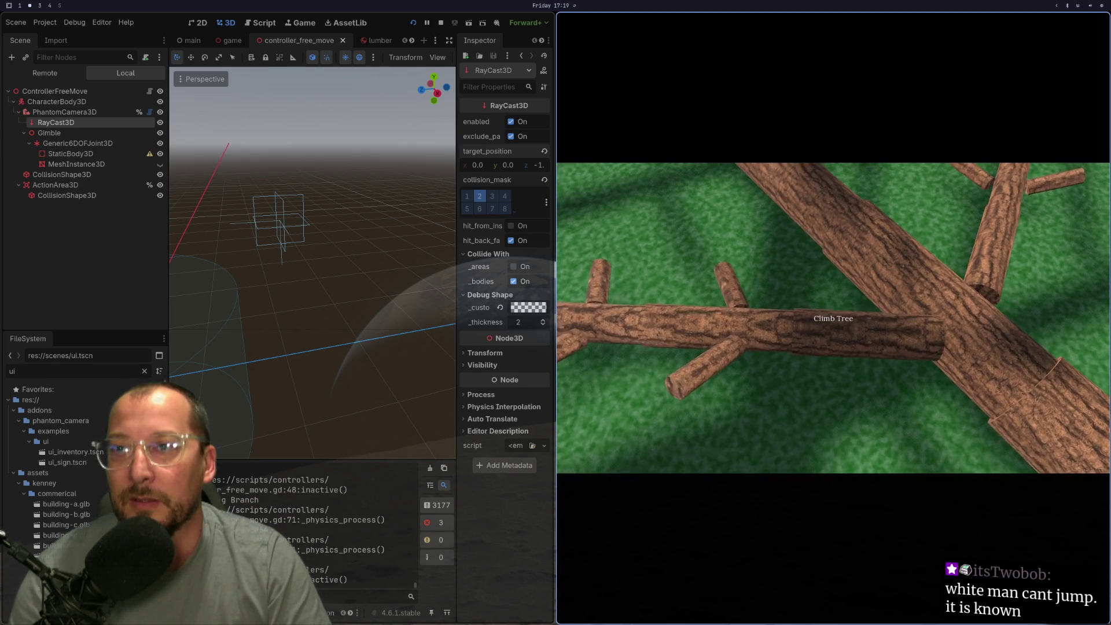
key(w)
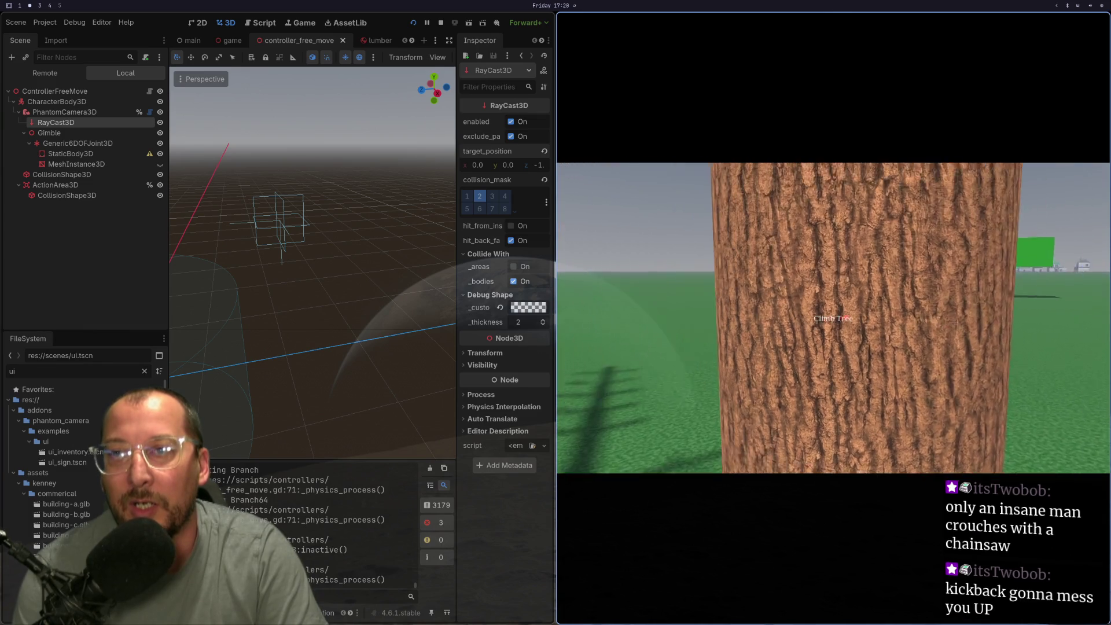
key(e)
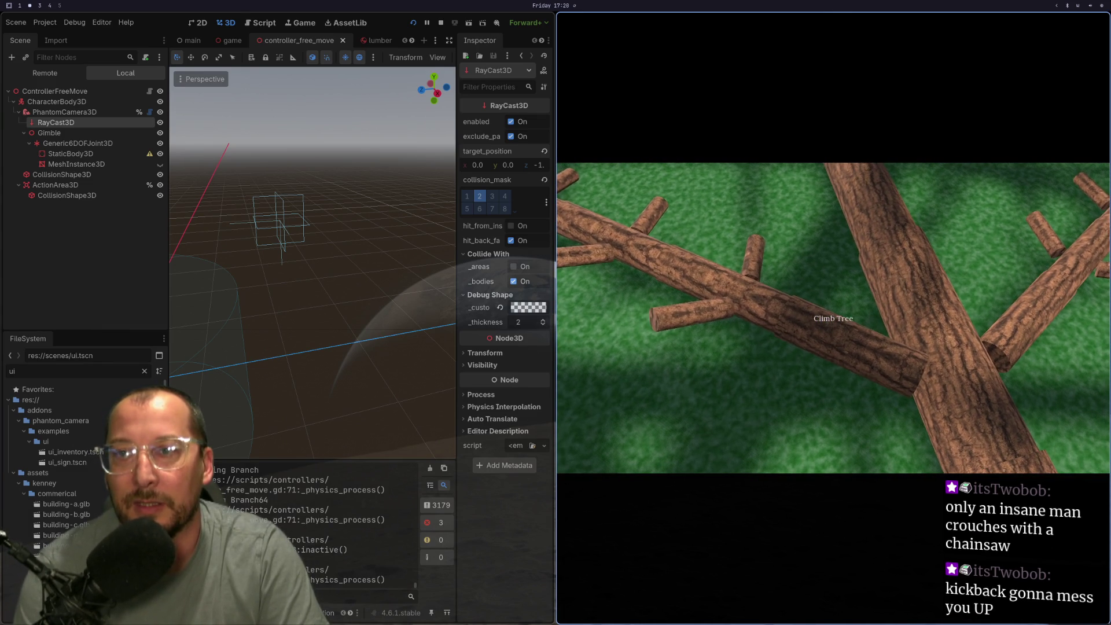
key(e)
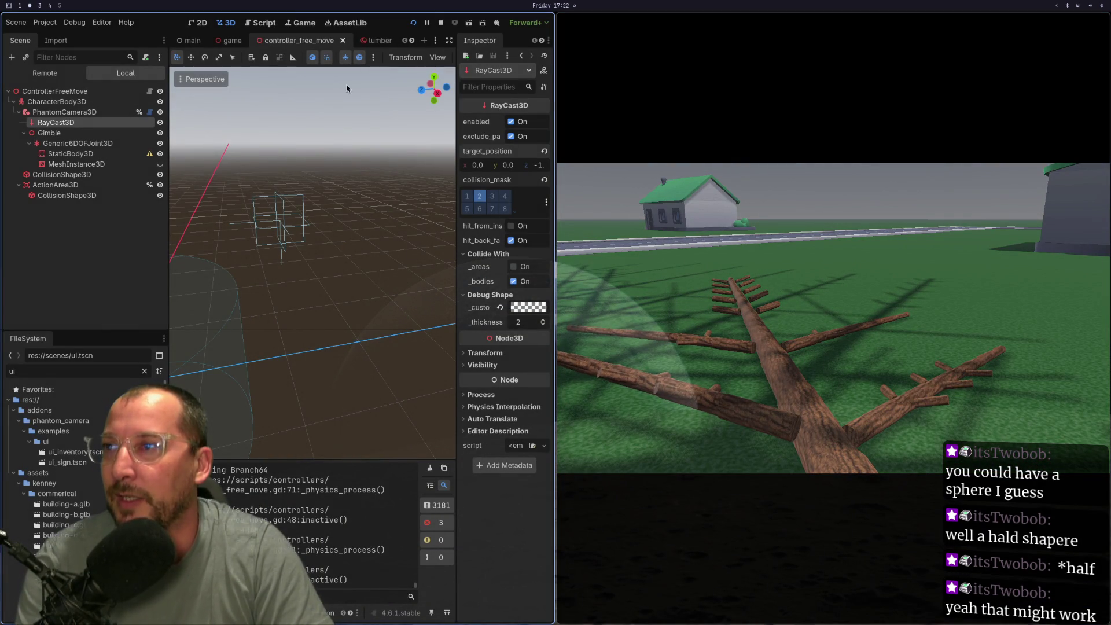
Change the RayCast3D target_position z to -2, then to -3
click(540, 166)
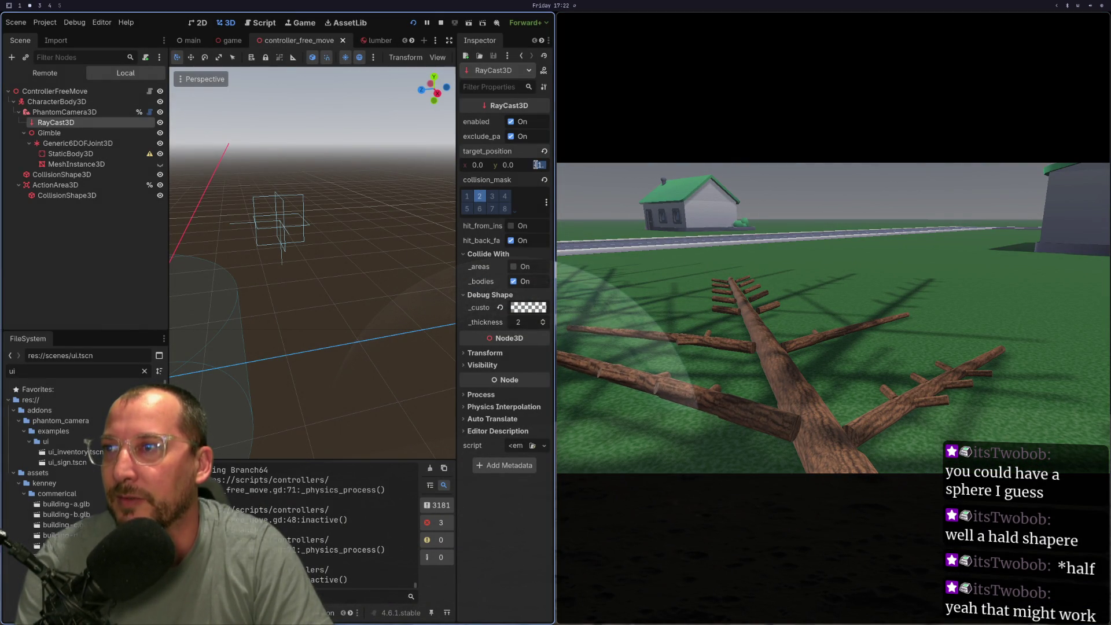
text(-2)
key(Return)
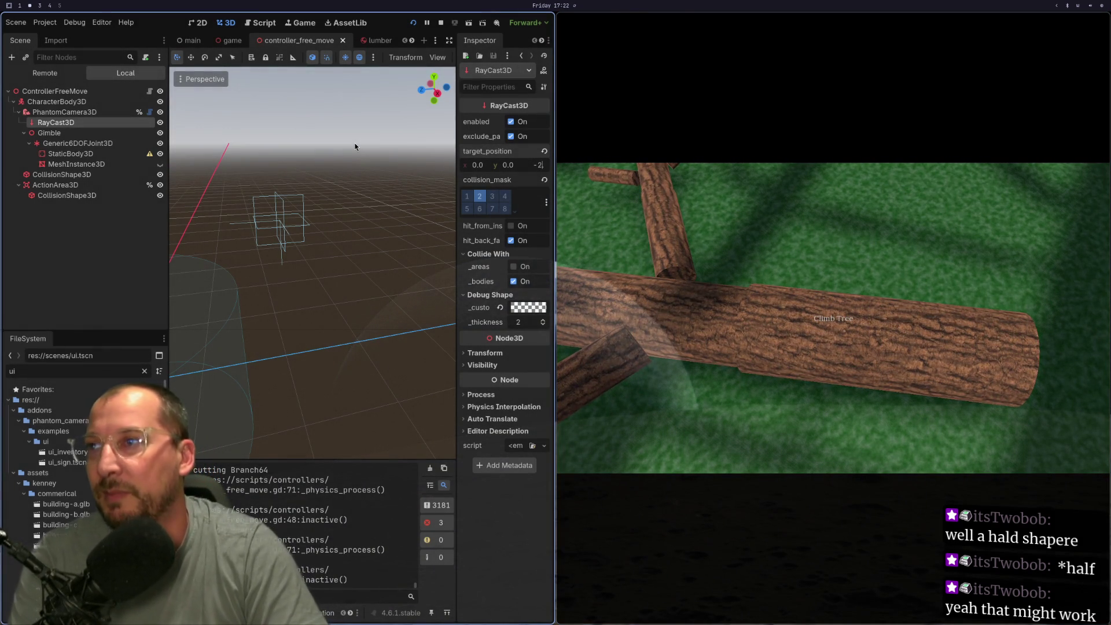
text(3)
key(Return)
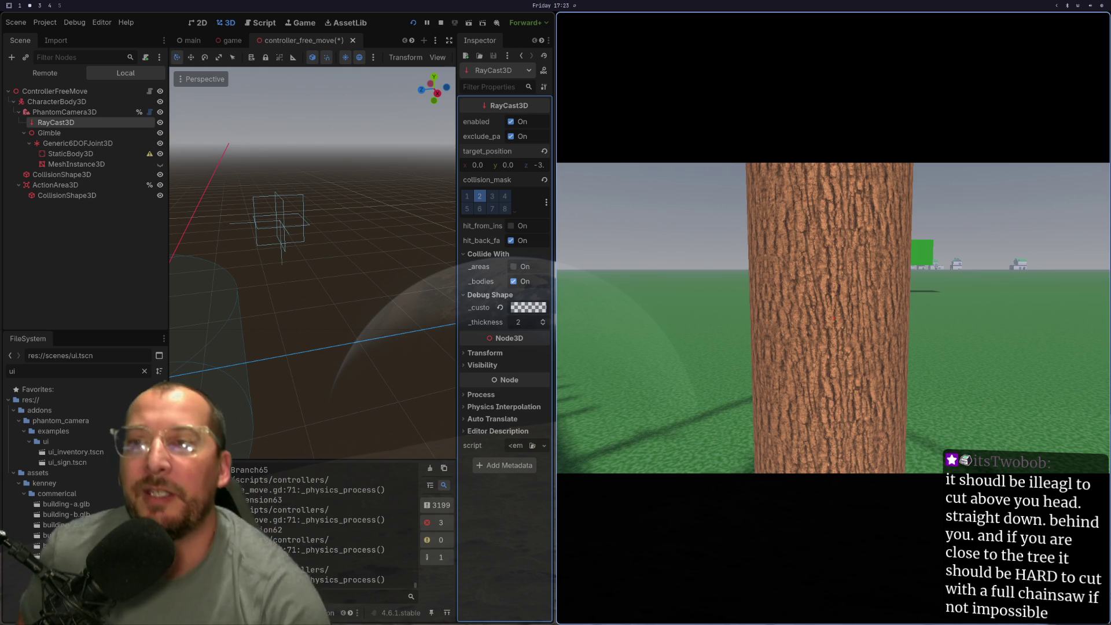
Fell the tree with the chainsaw, cut off its branches and trunk sections, then climb it
click(833, 318)
click(833, 317)
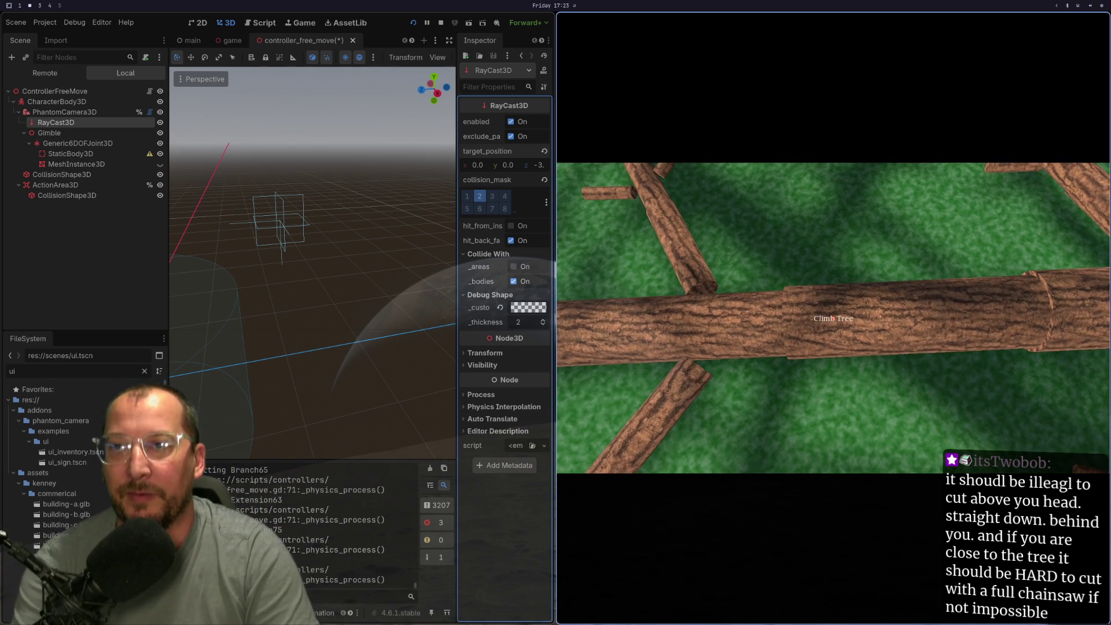
click(833, 317)
click(833, 318)
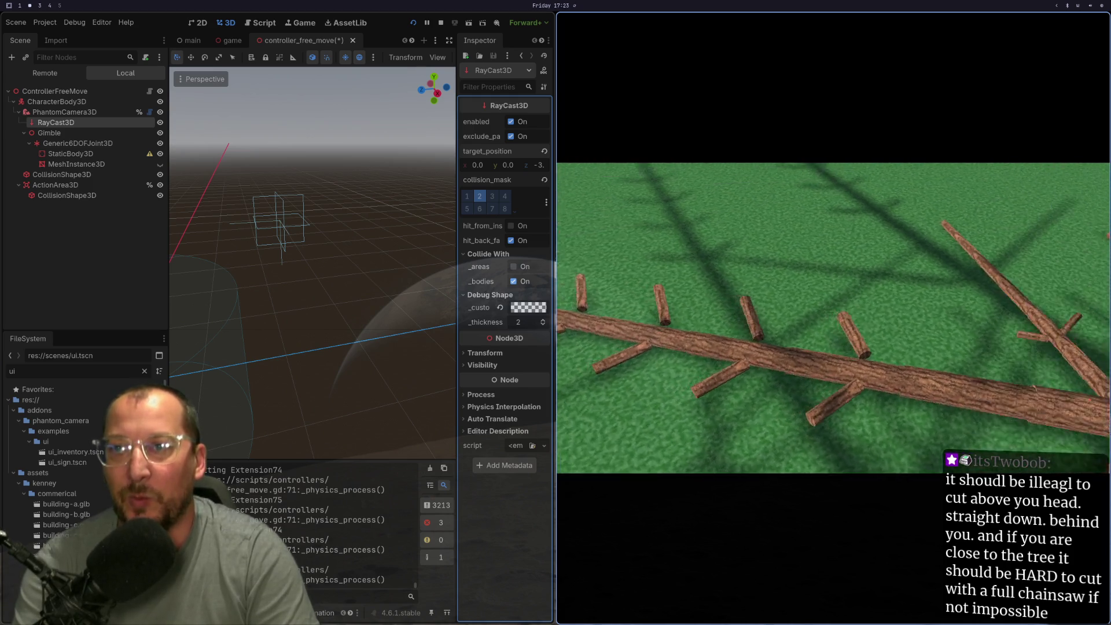
click(833, 318)
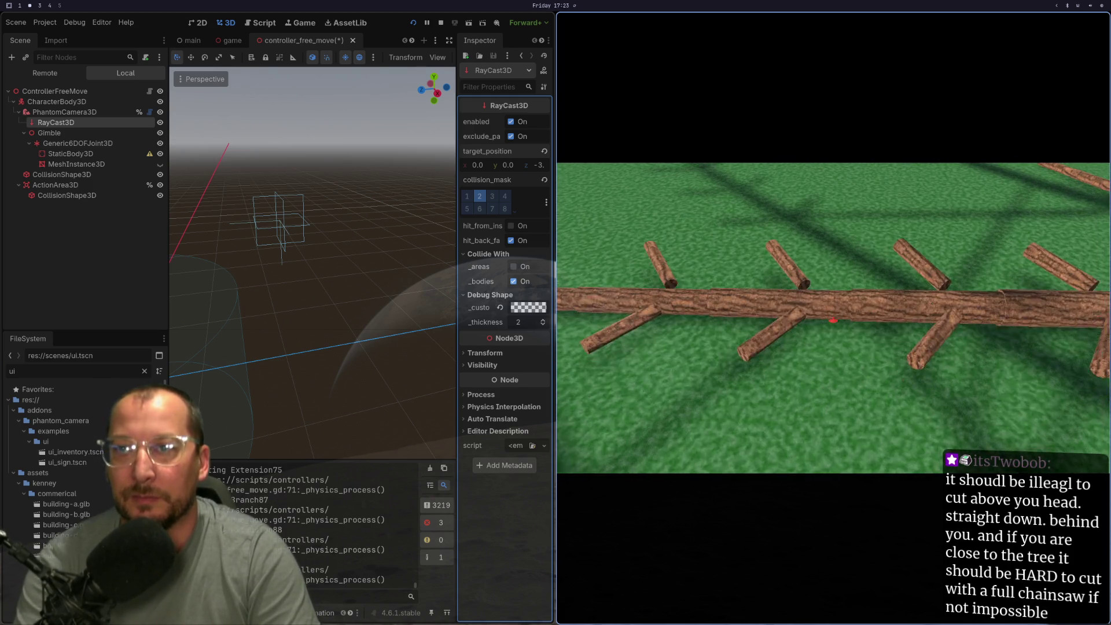
click(833, 317)
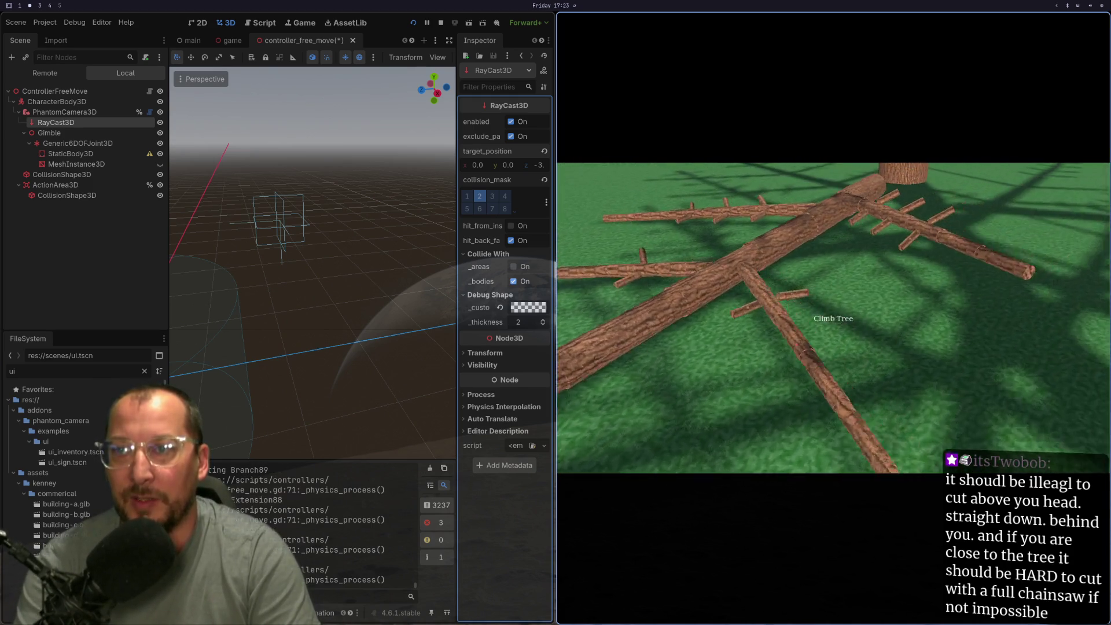
click(833, 317)
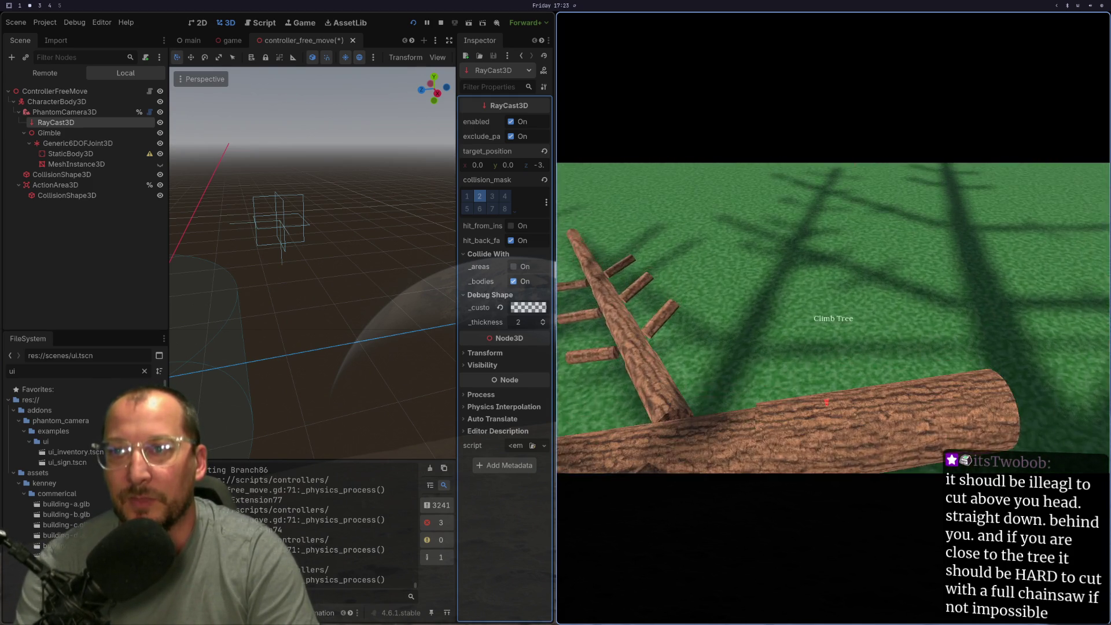
click(833, 318)
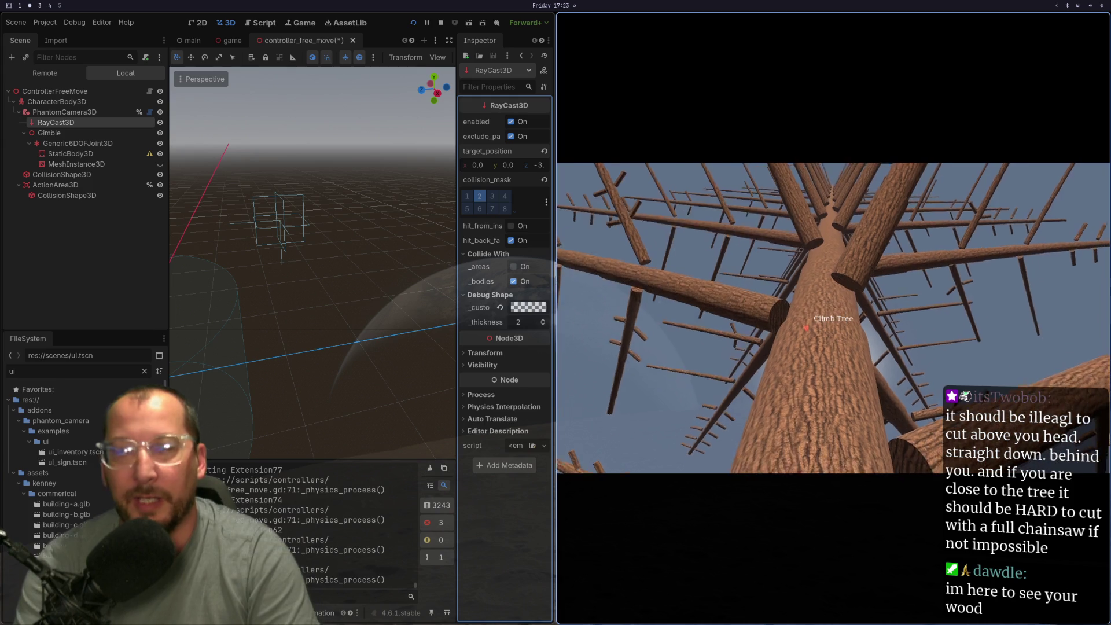
click(833, 317)
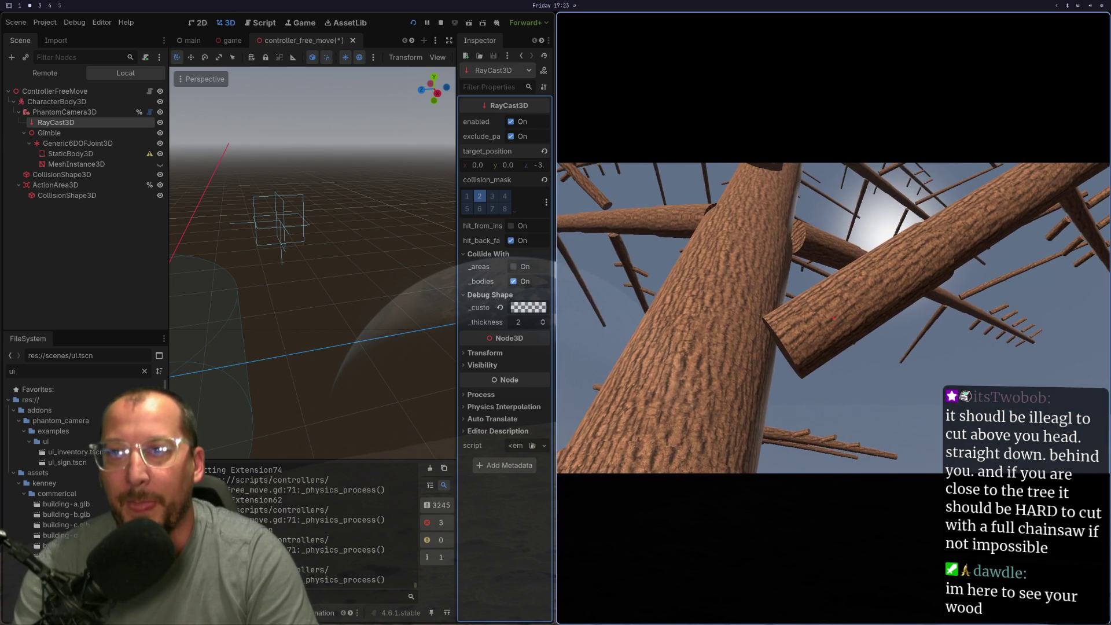
click(833, 317)
click(833, 317)
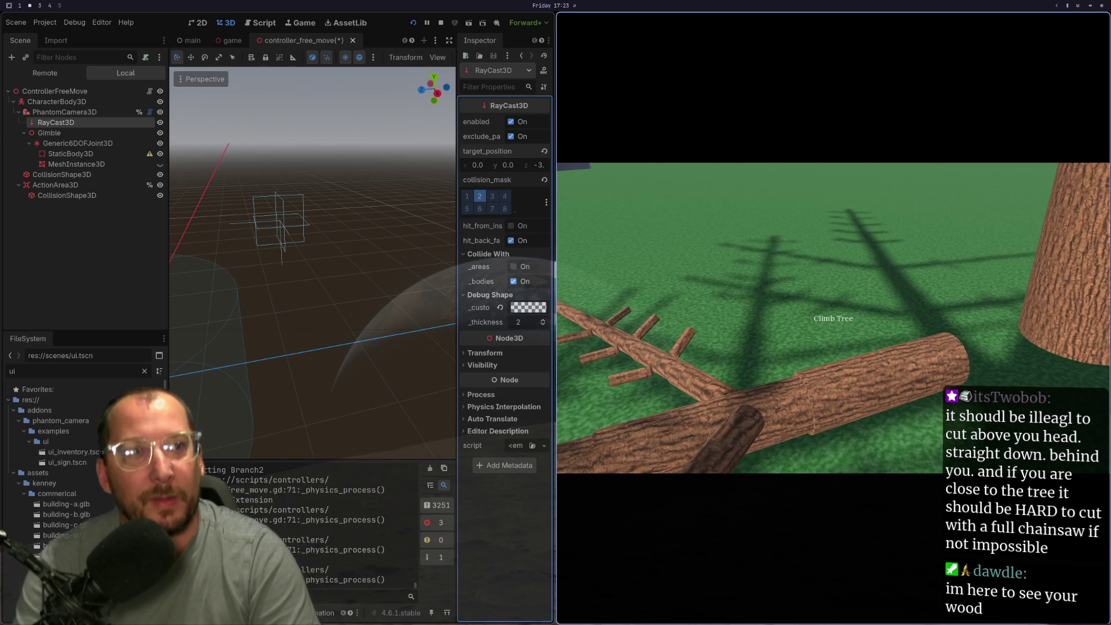
key(e)
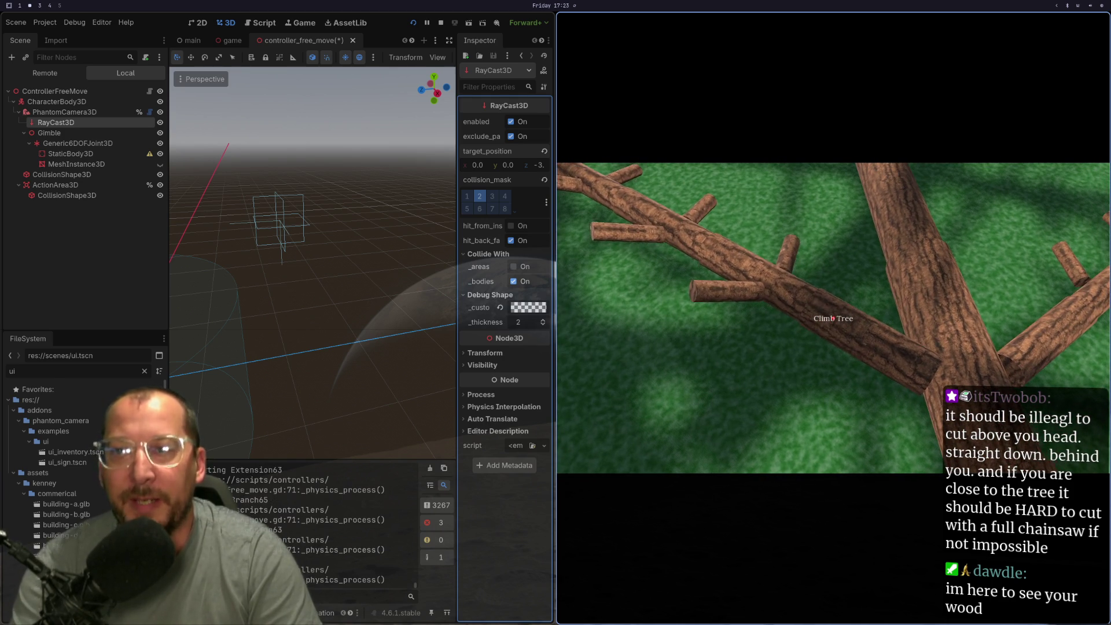
Switch between the chainsaw (1) and slot 2, then stop the game with F8
key(1)
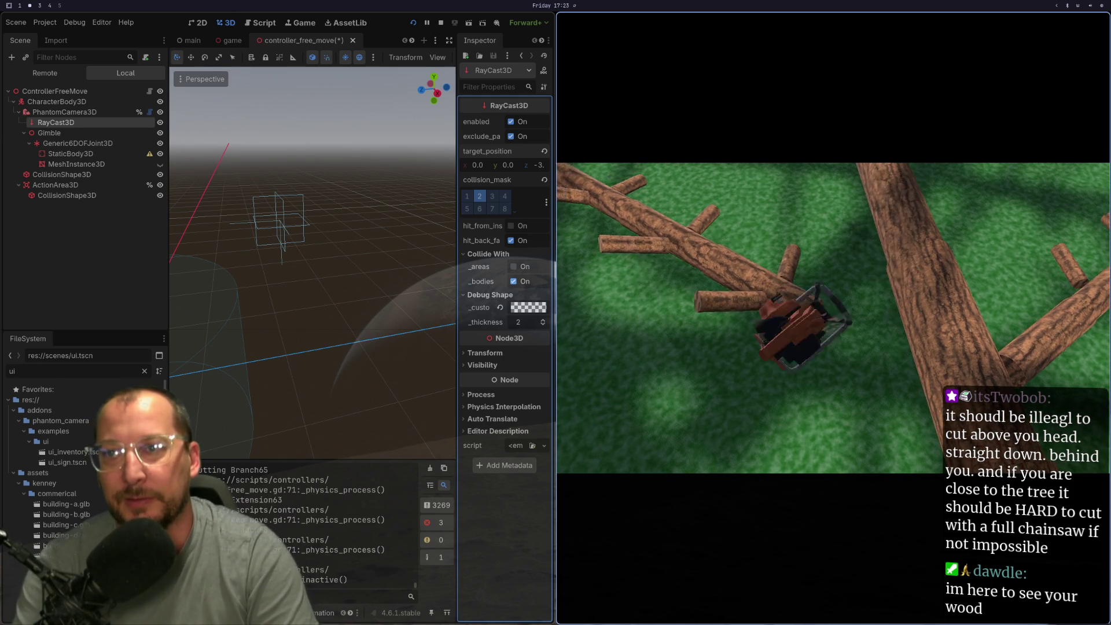
key(2)
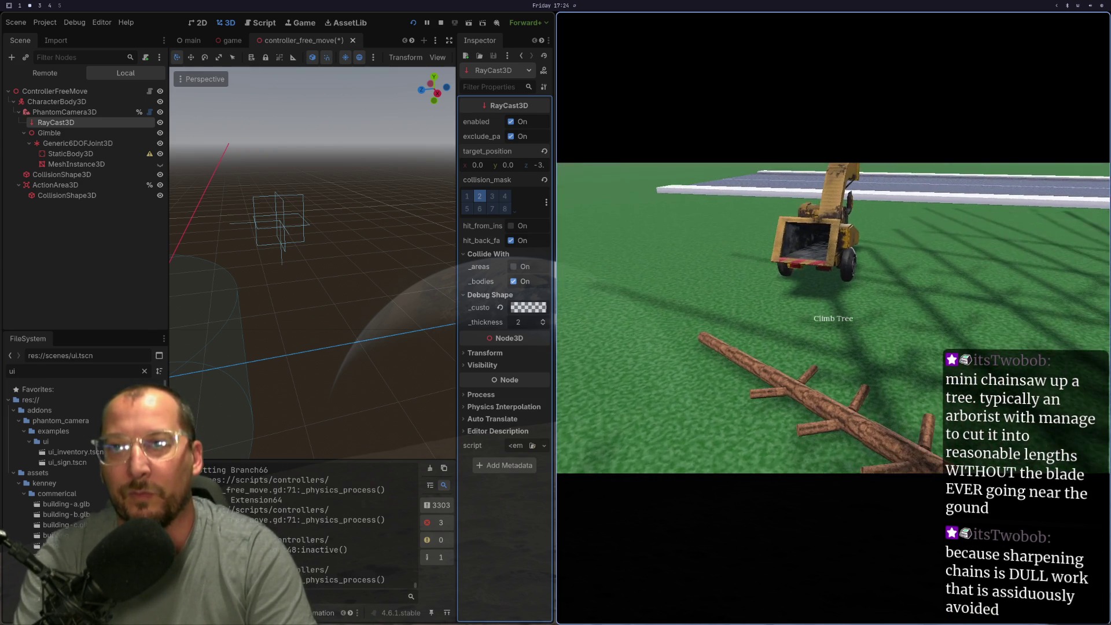
key(F8)
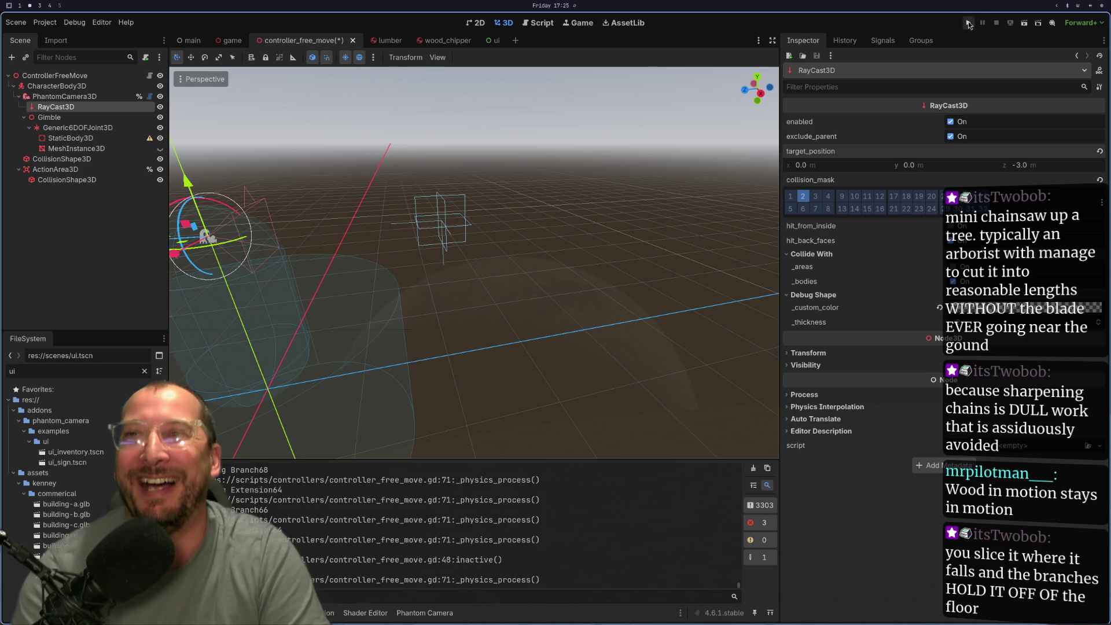
Launch the game again from the Run Project button
click(967, 22)
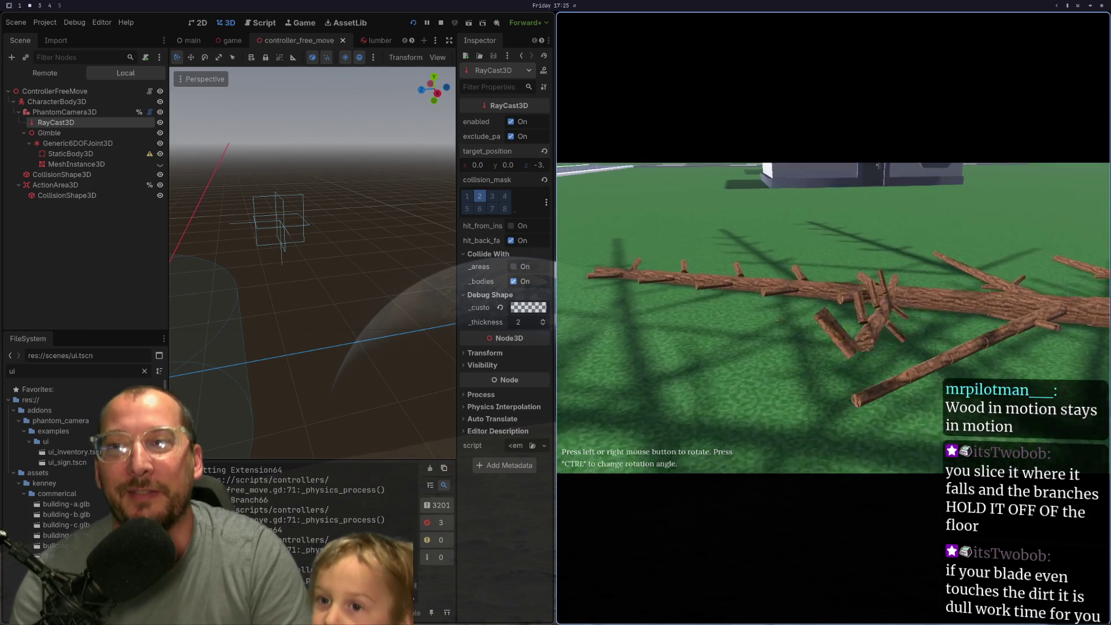
Walk the player up to the fallen logs until the Climb Tree prompt shows
key(w)
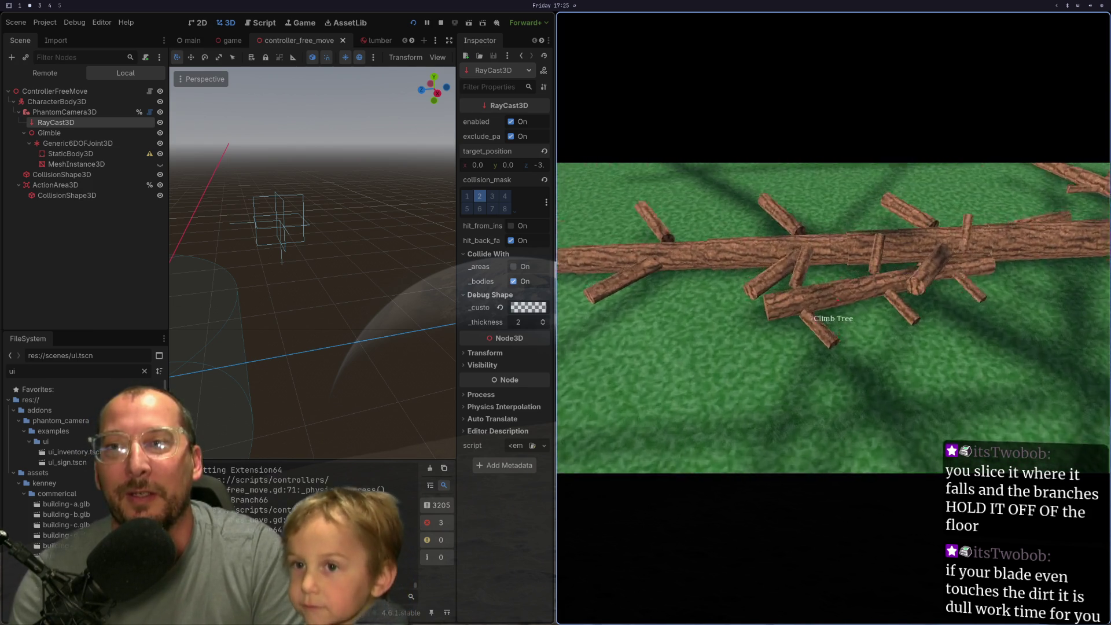
key(s)
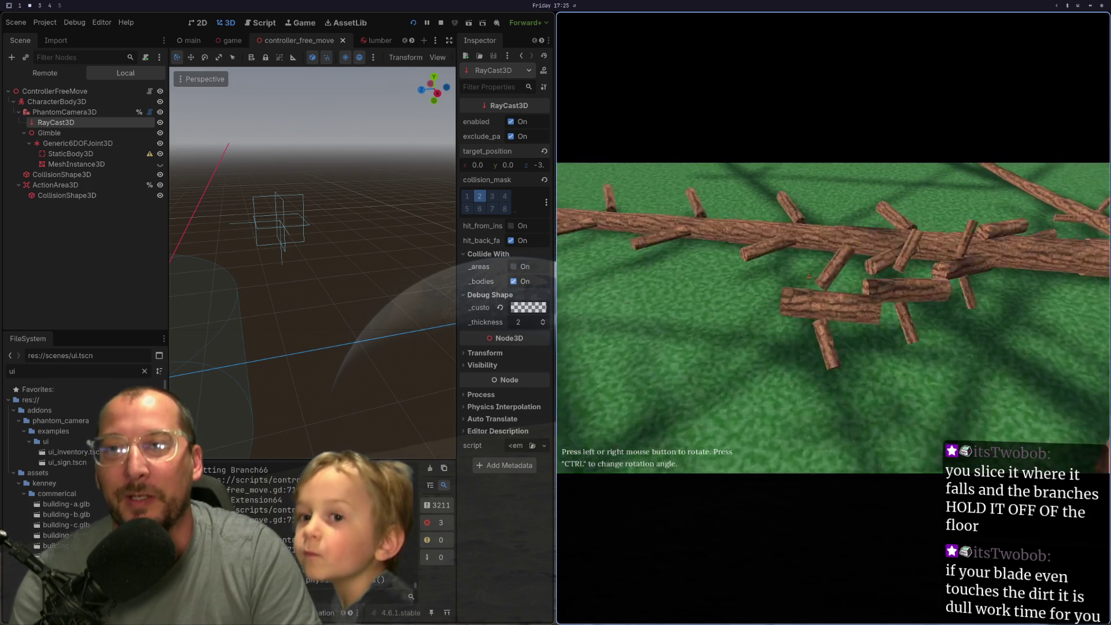
key(w)
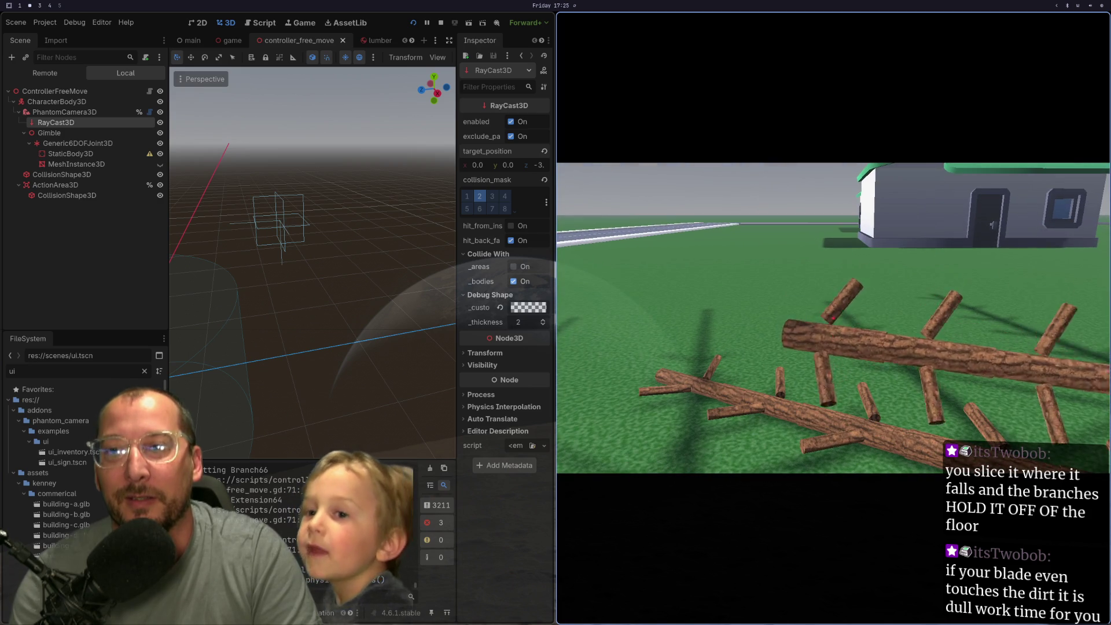
key(w)
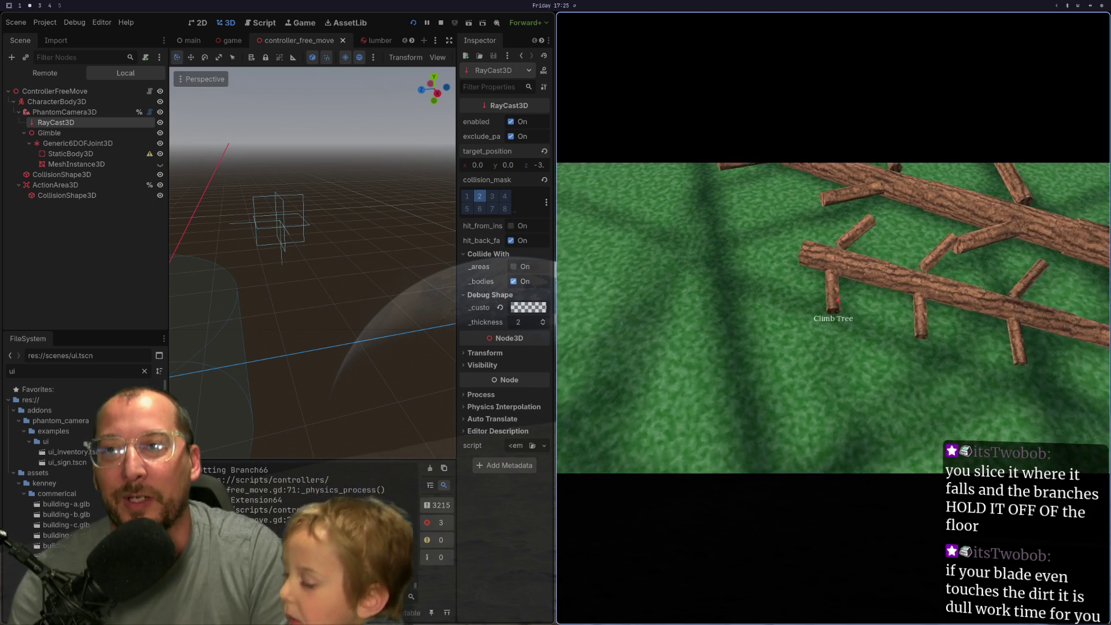
key(s)
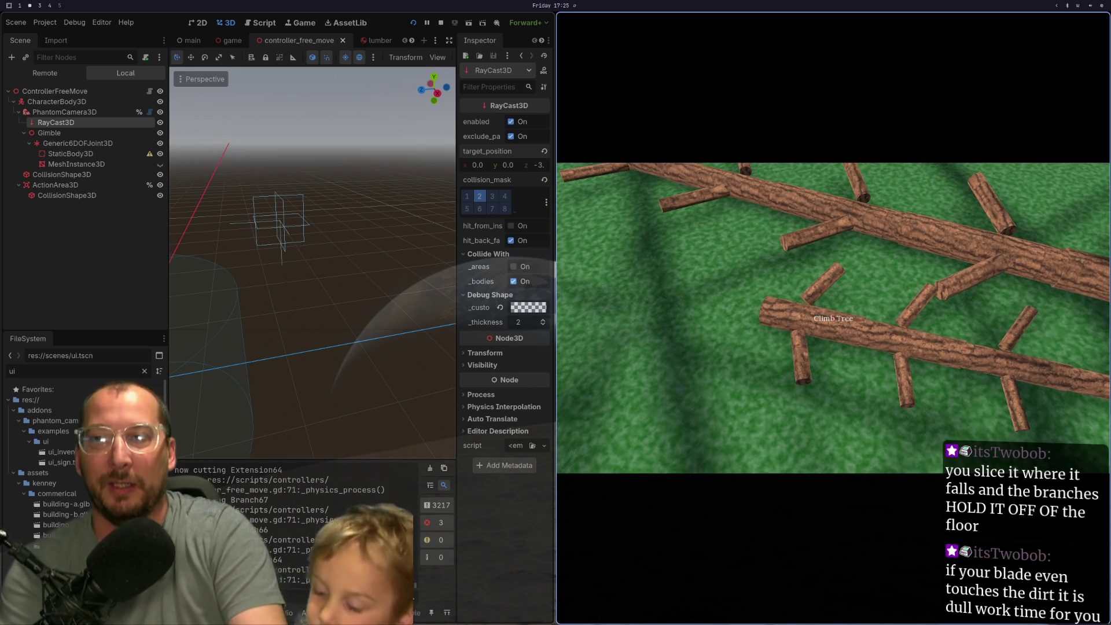
key(s)
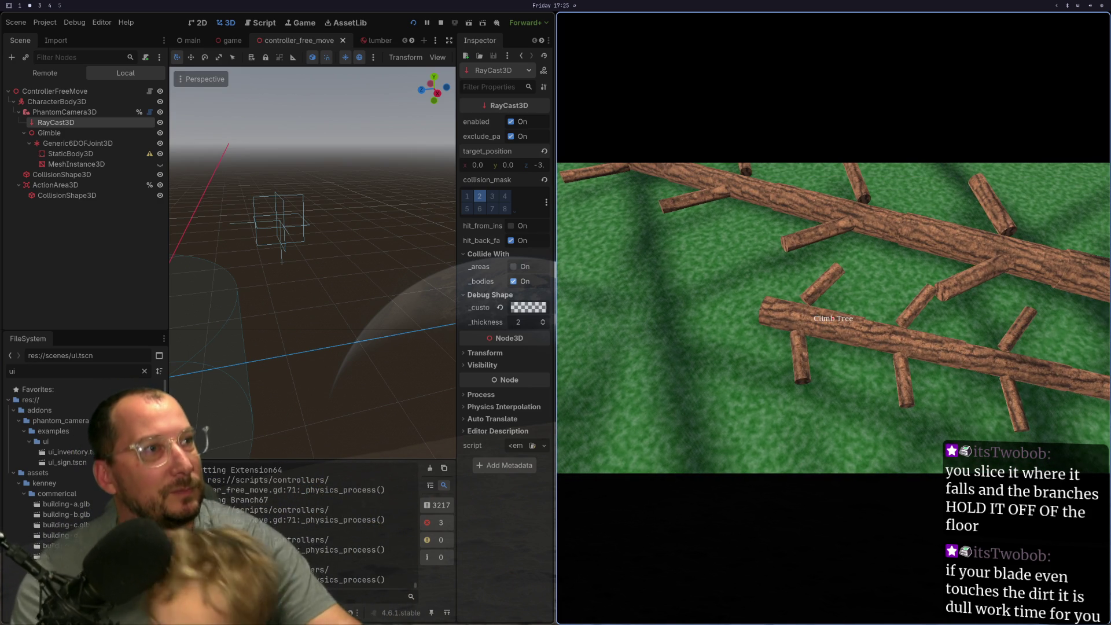
key(w)
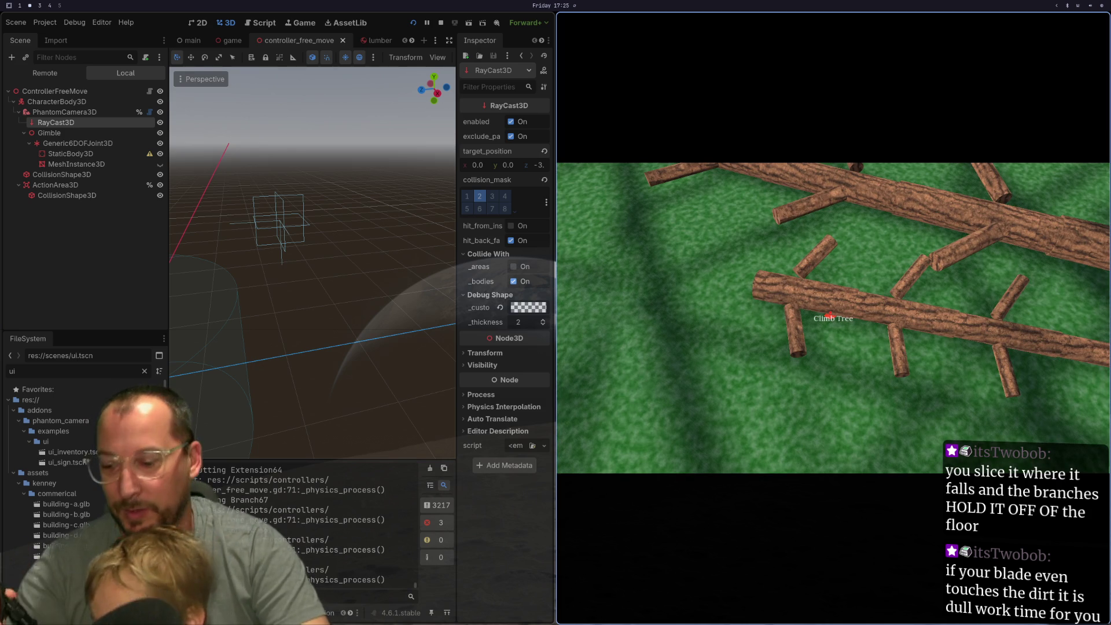
Pick up a log, drop it on the ground, then stop the game with F8
key(e)
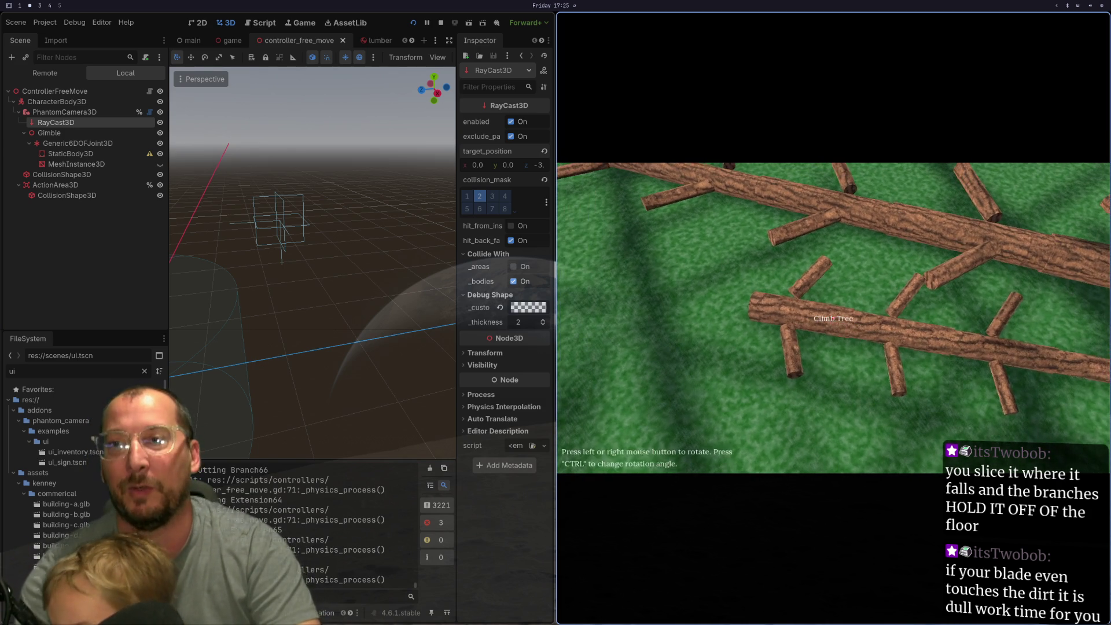
key(e)
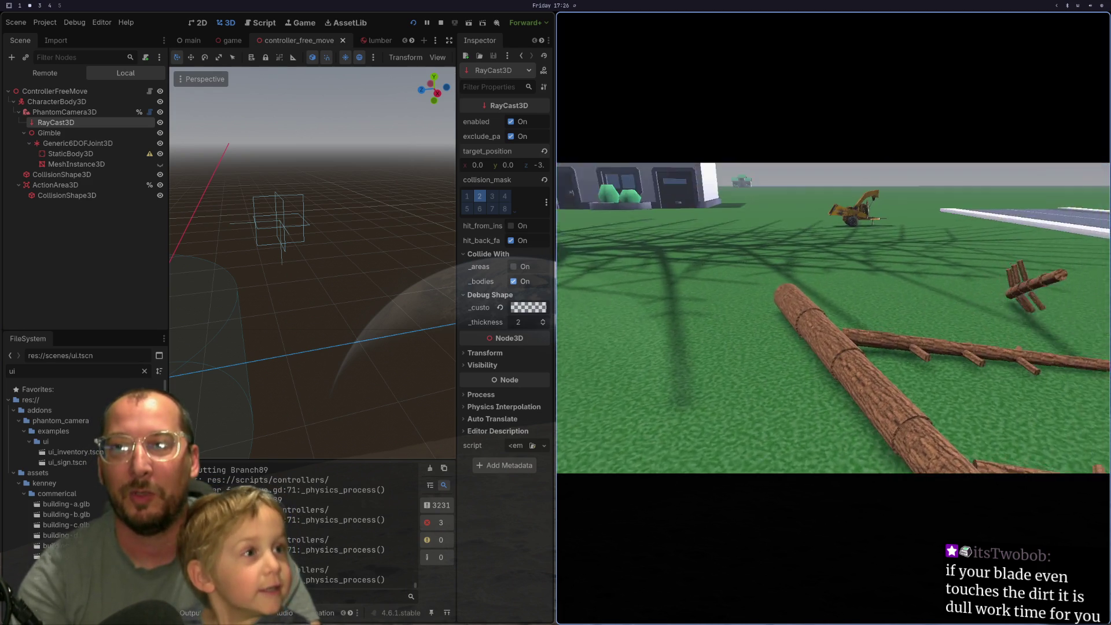
key(F8)
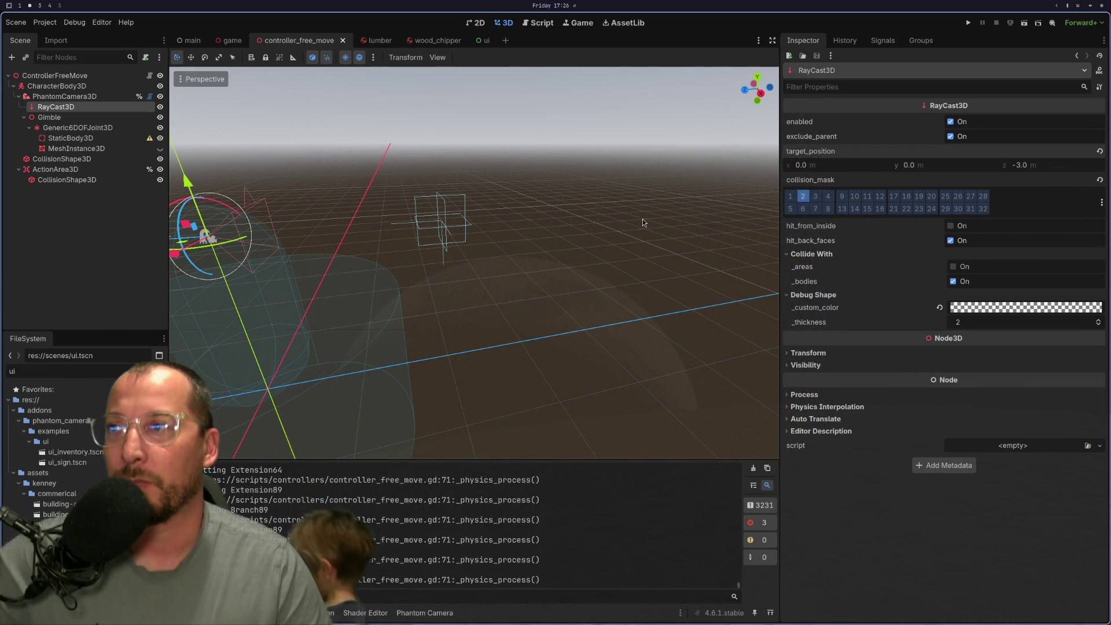
Glance at the script in the code editor and return to Godot
key(super+1)
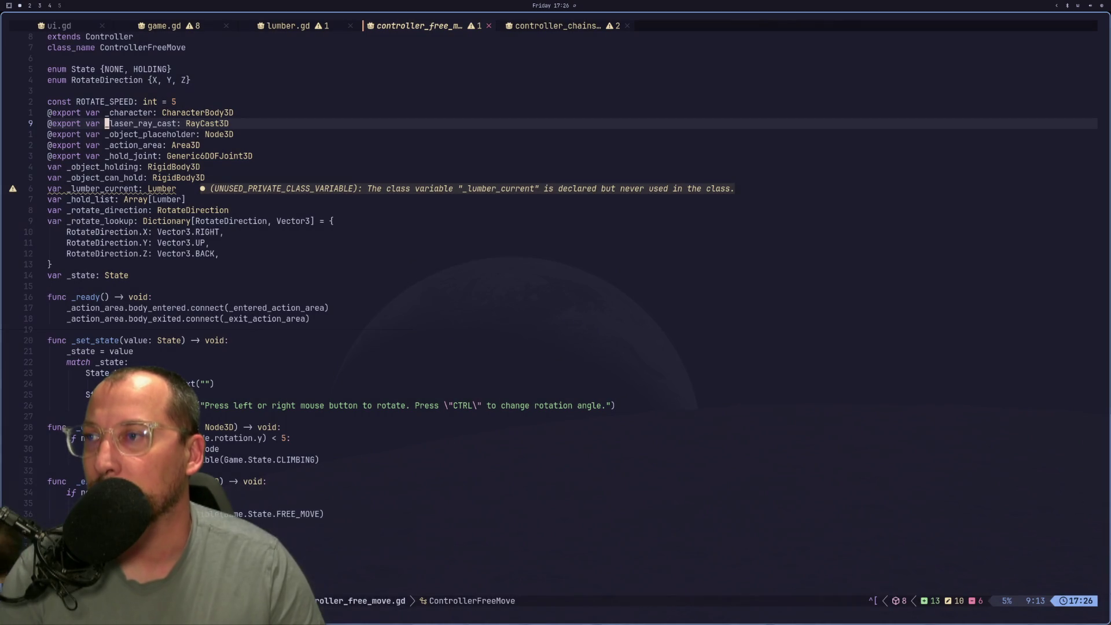
key(super+2)
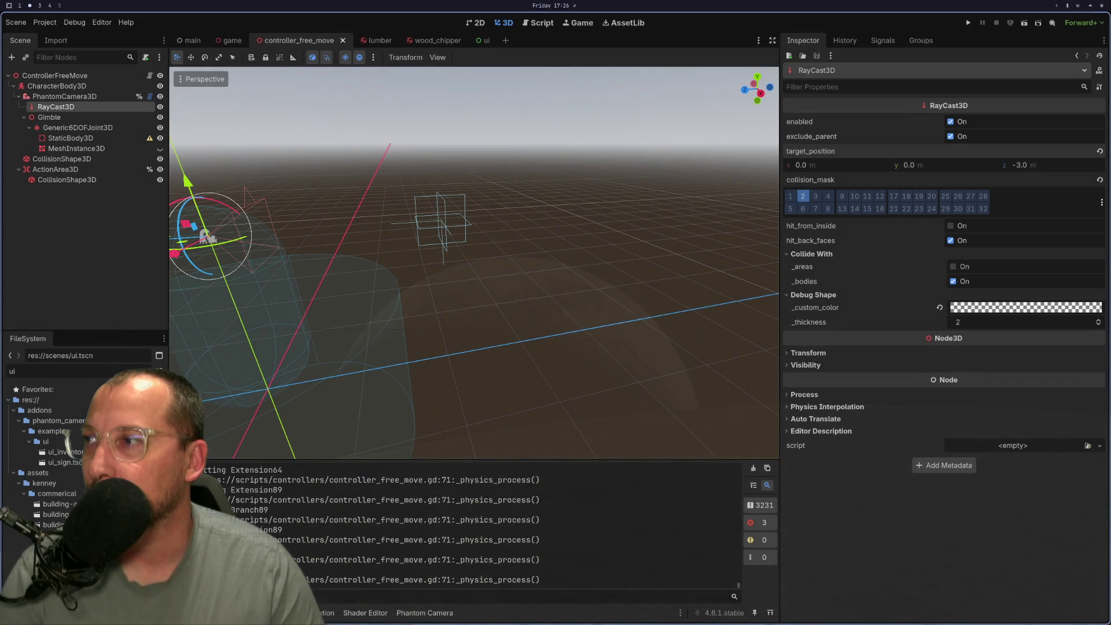
Open the ui scene, check the Godot Node docs, then run the project
click(480, 39)
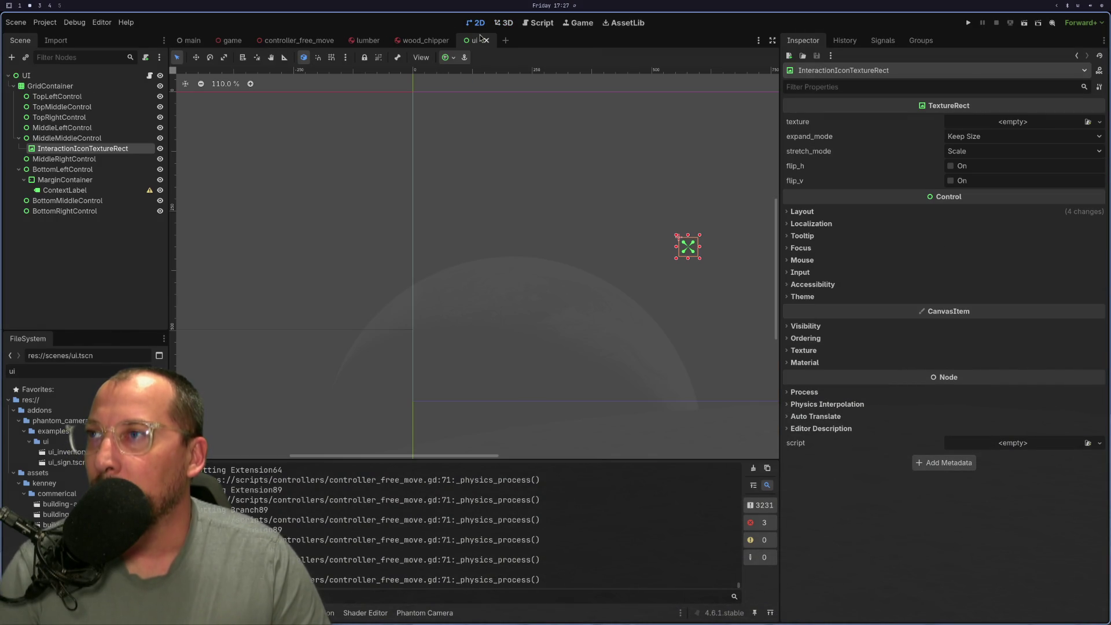
key(super+1)
key(super+2)
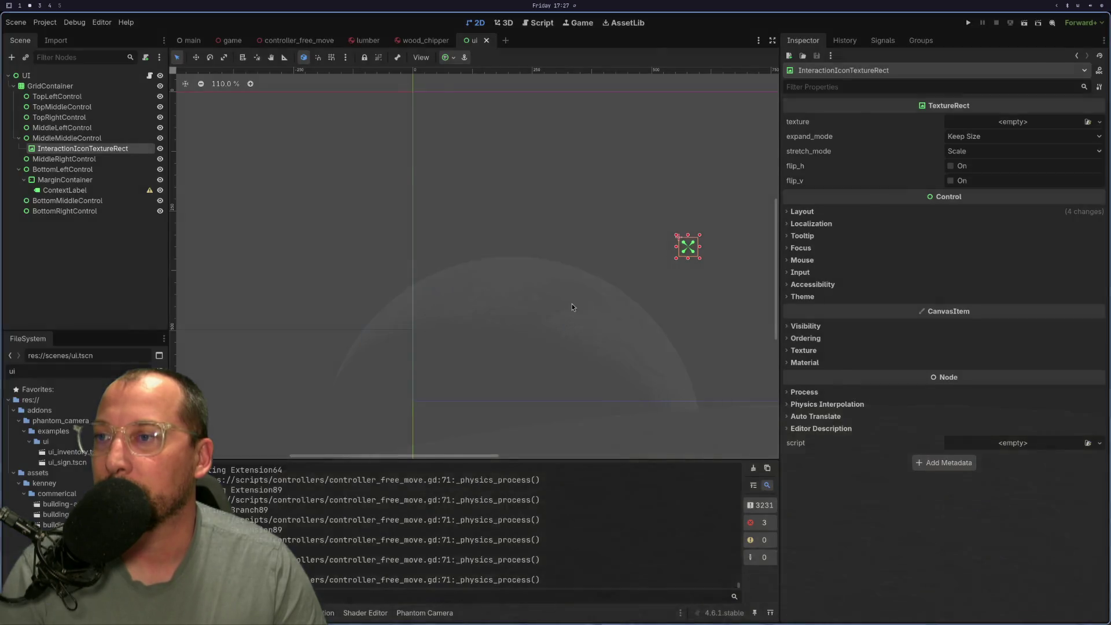
key(super+3)
key(super+2)
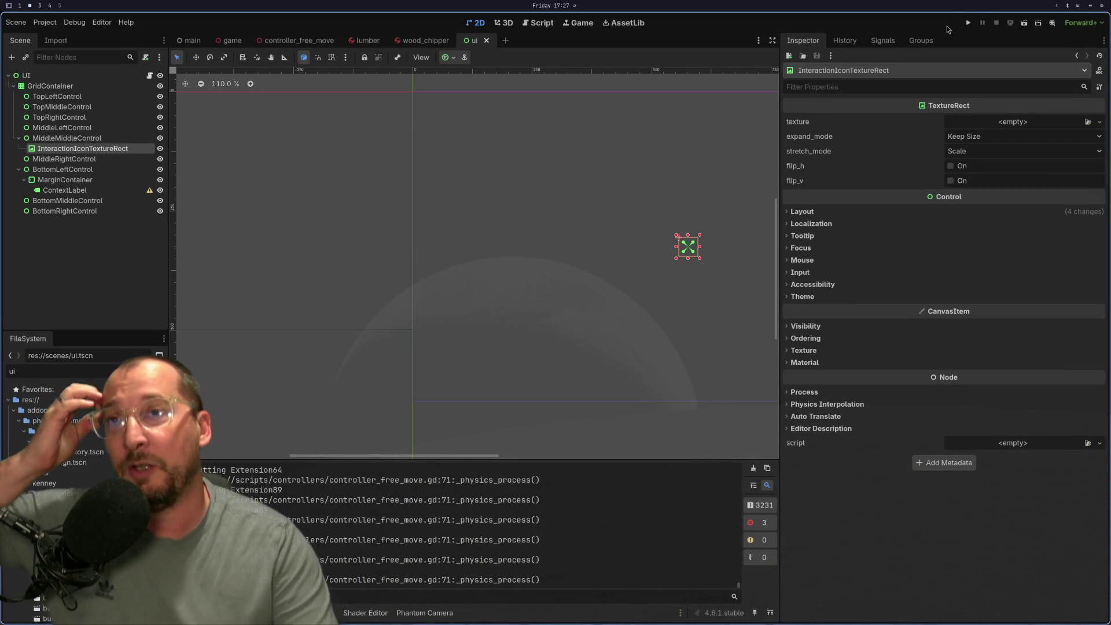
click(967, 22)
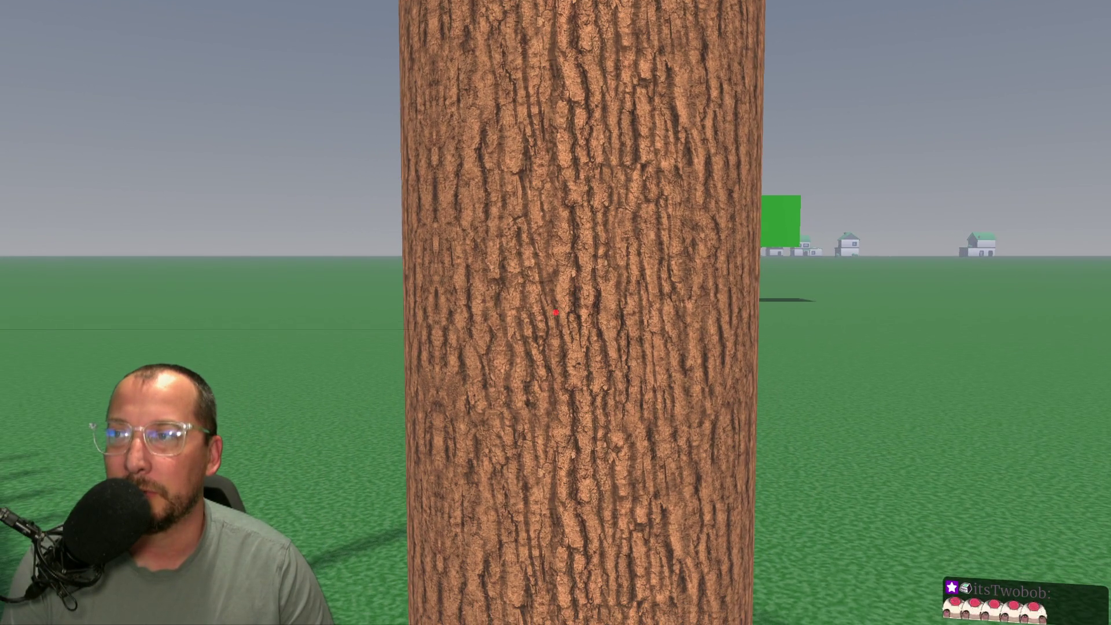
Move back and forth around the standing tree until facing its trunk shows Climb Tree
key(s)
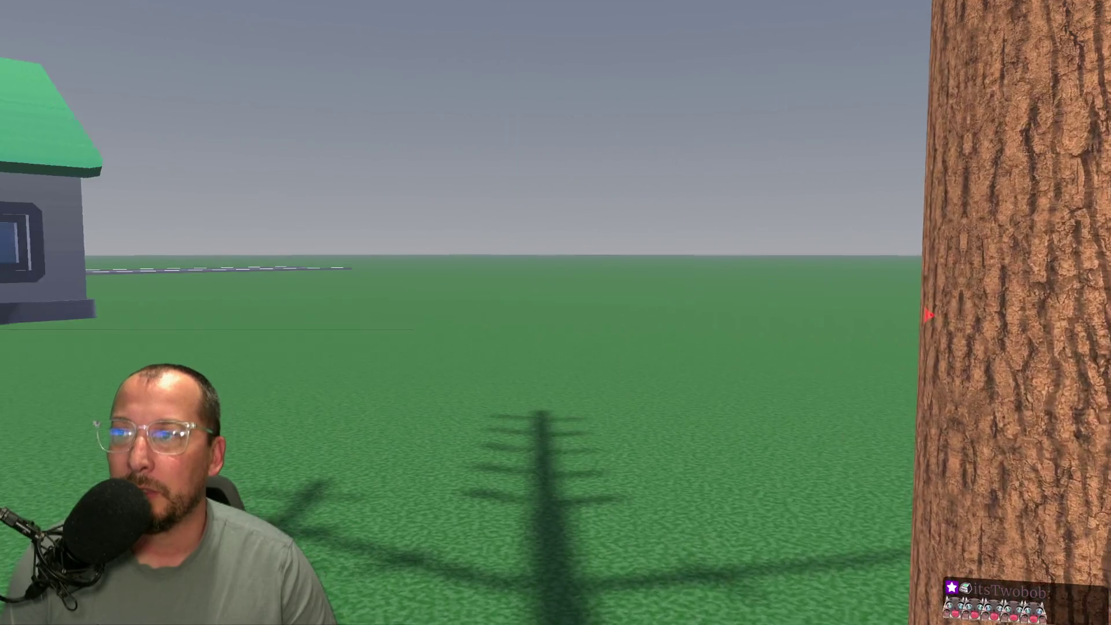
key(w)
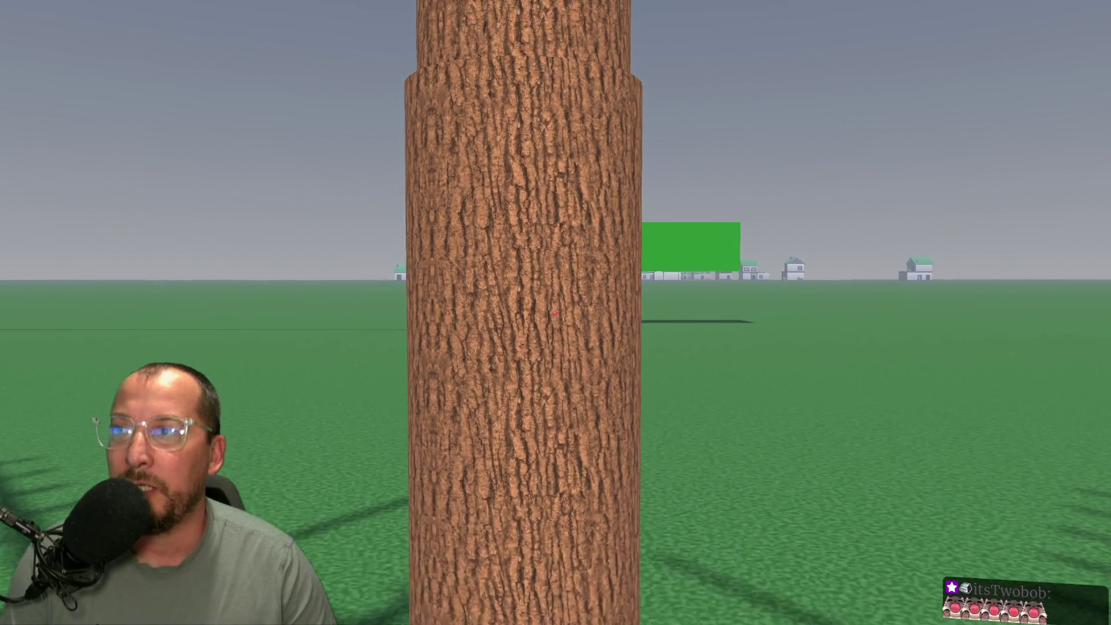
key(s)
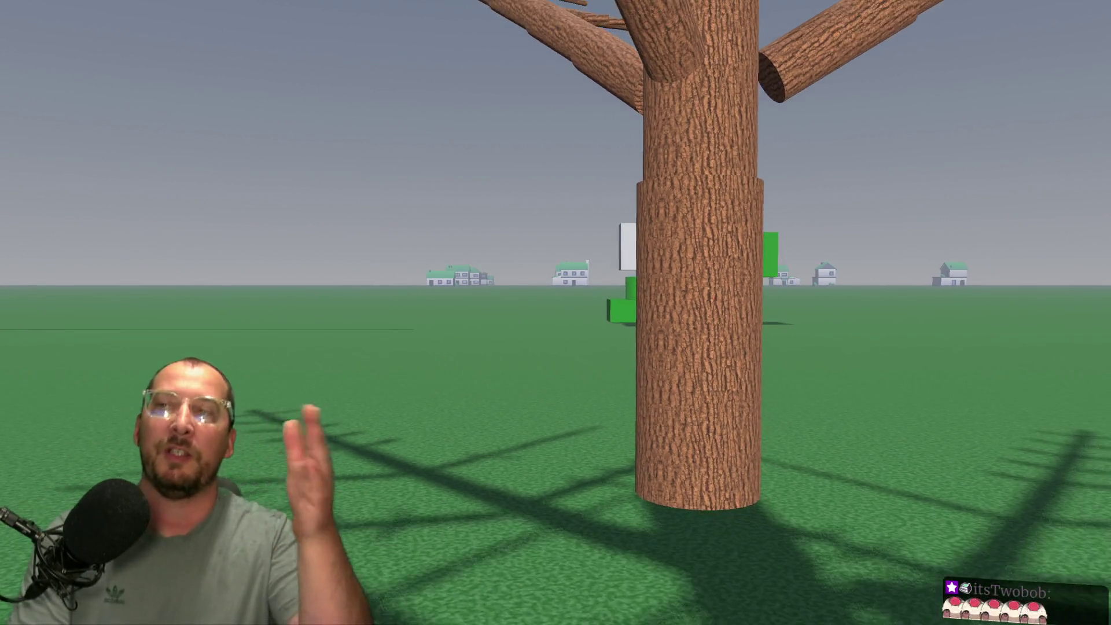
key(w)
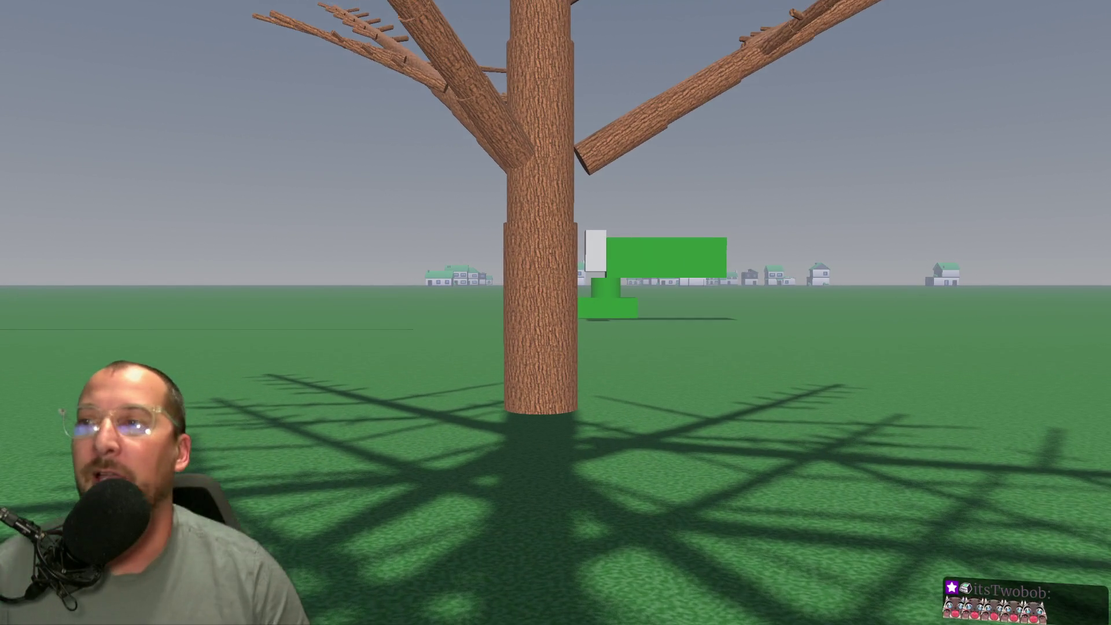
key(w)
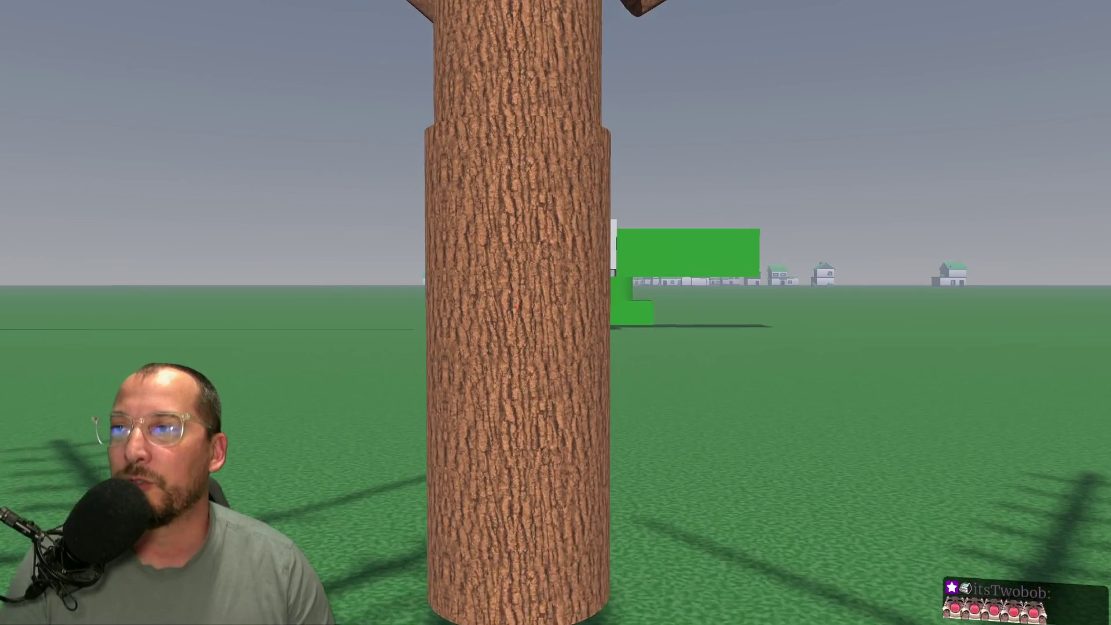
key(s)
key(s)
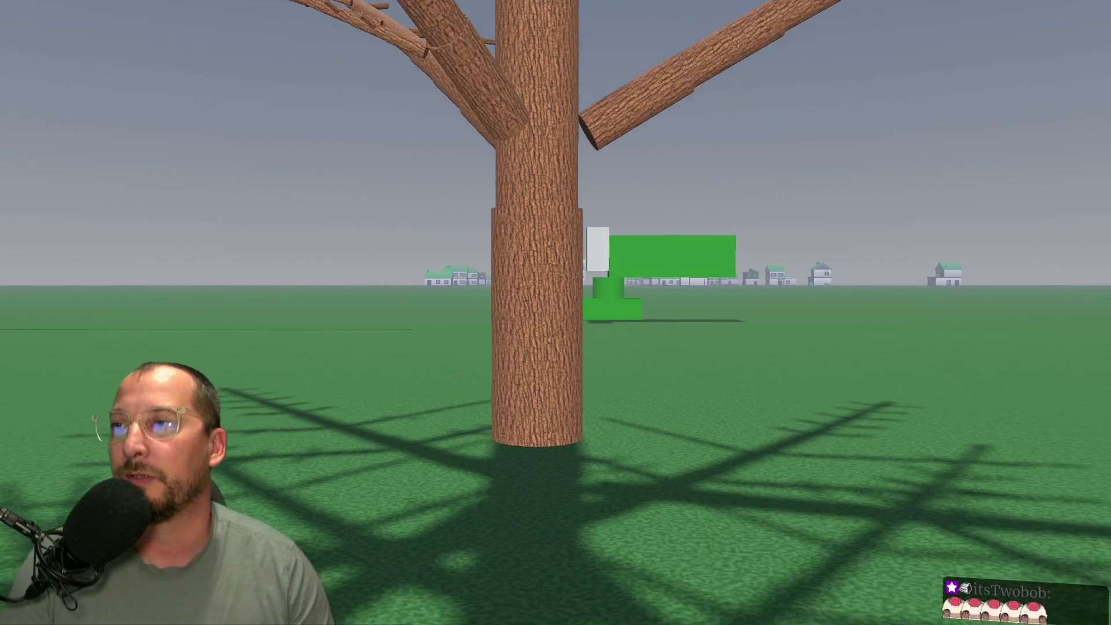
key(w)
key(w)
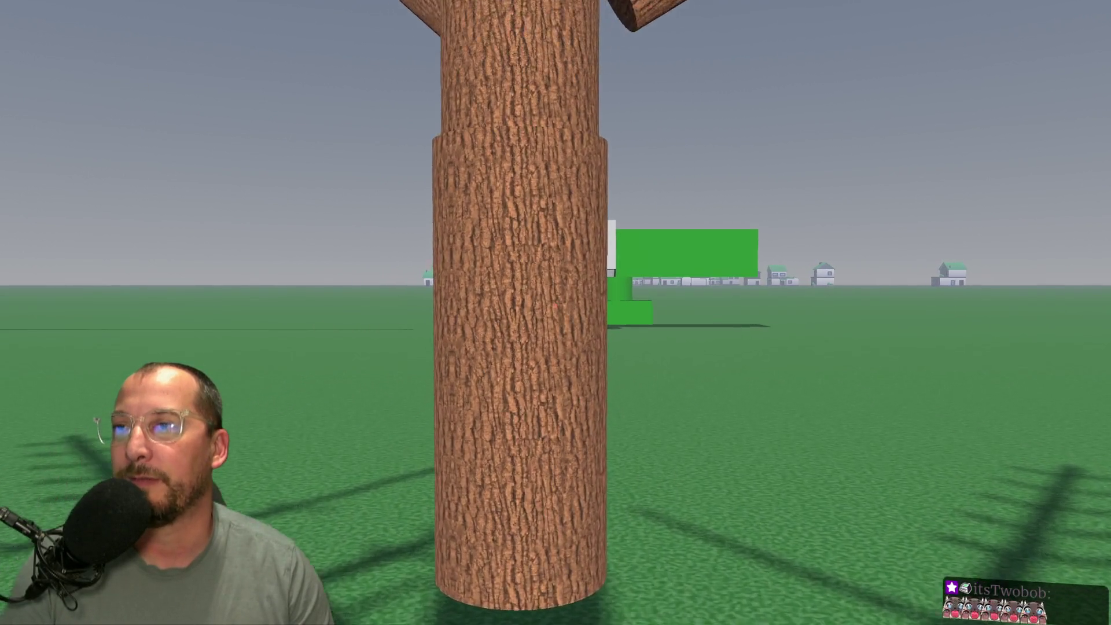
key(s)
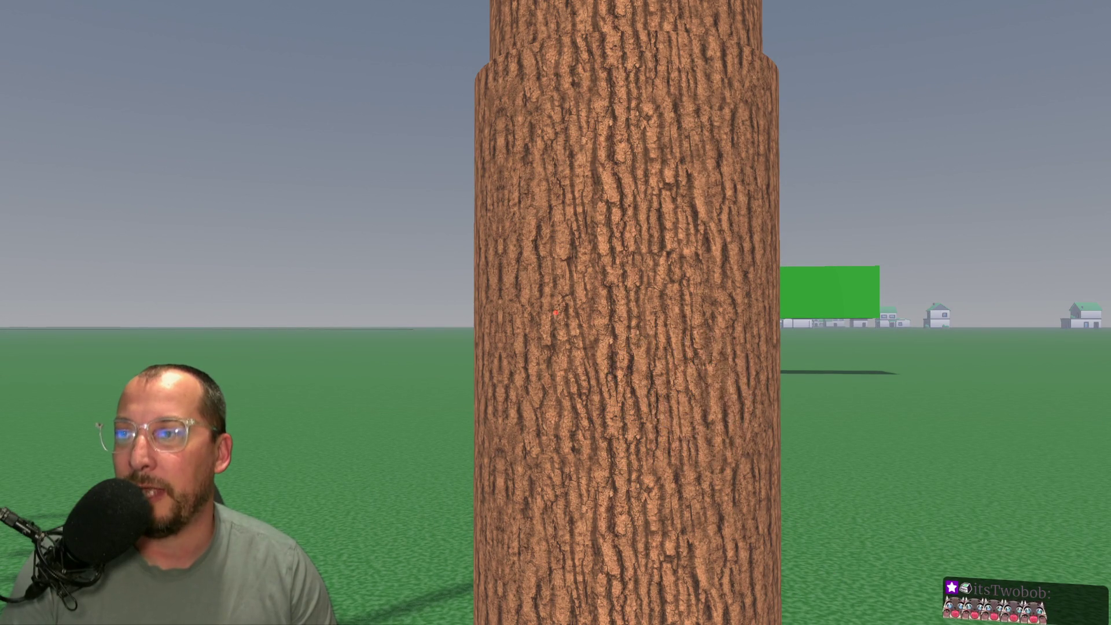
key(w)
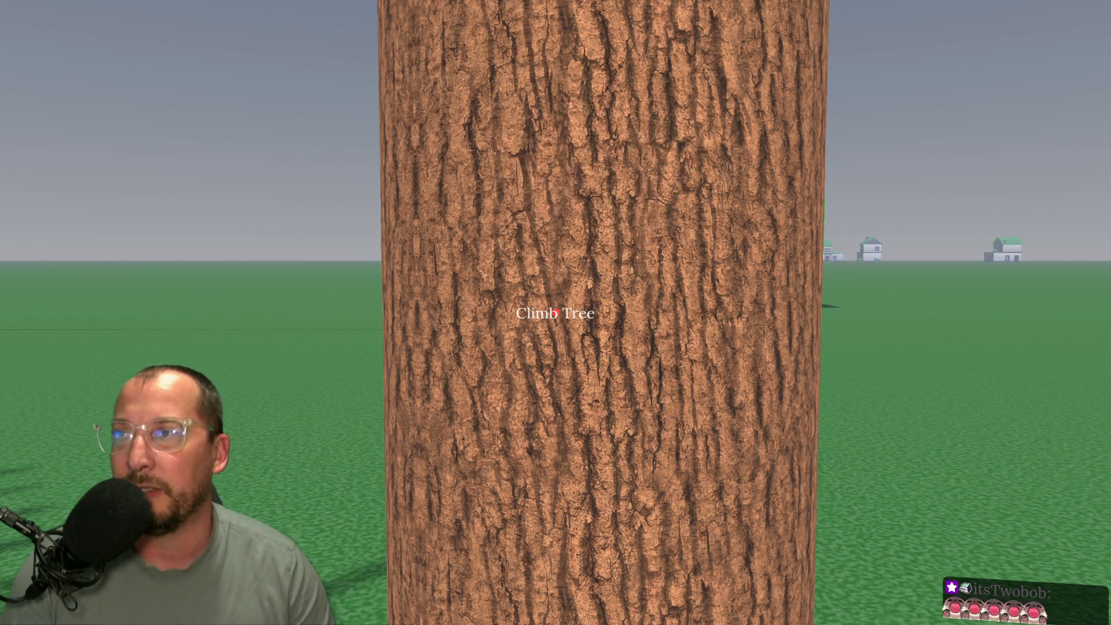
Throw the chainsaw into the trunk, climb with E, then stop with F8
key(s)
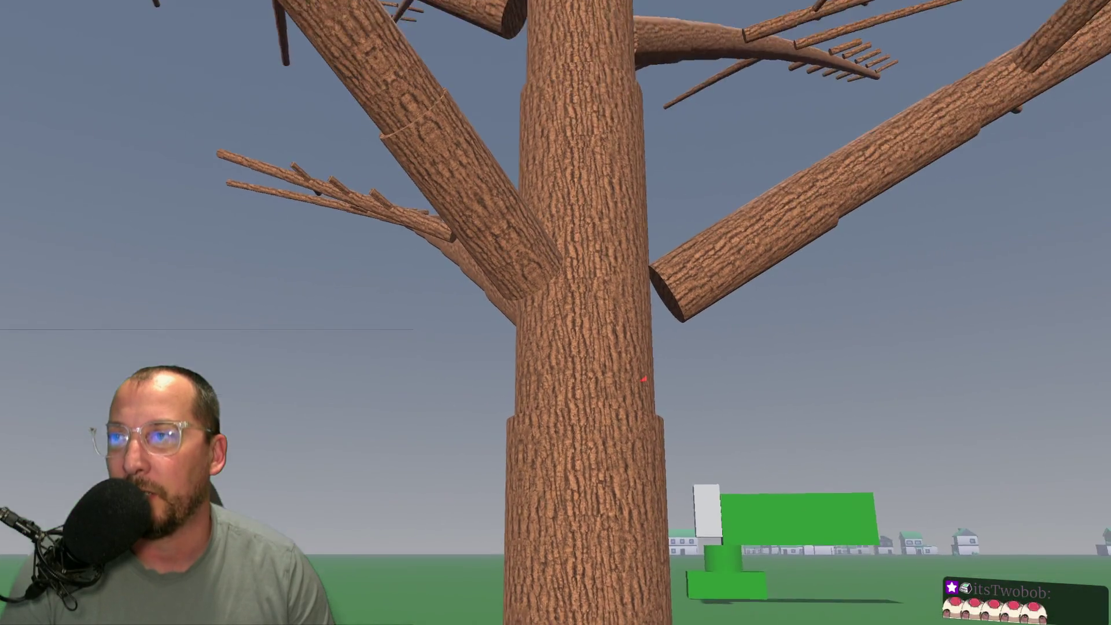
key(w)
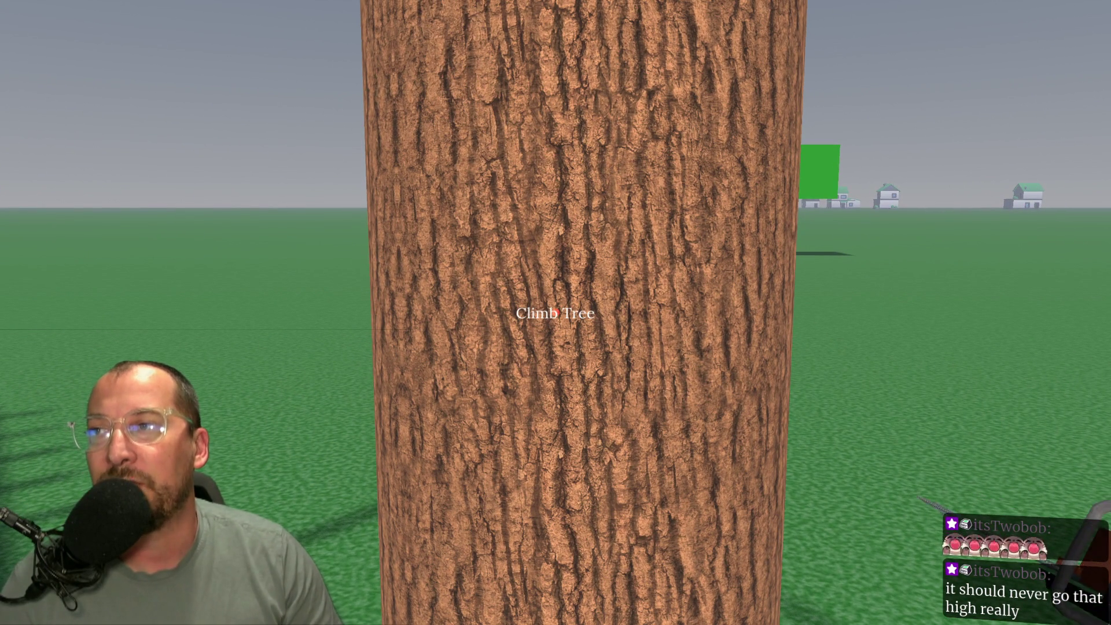
click(556, 312)
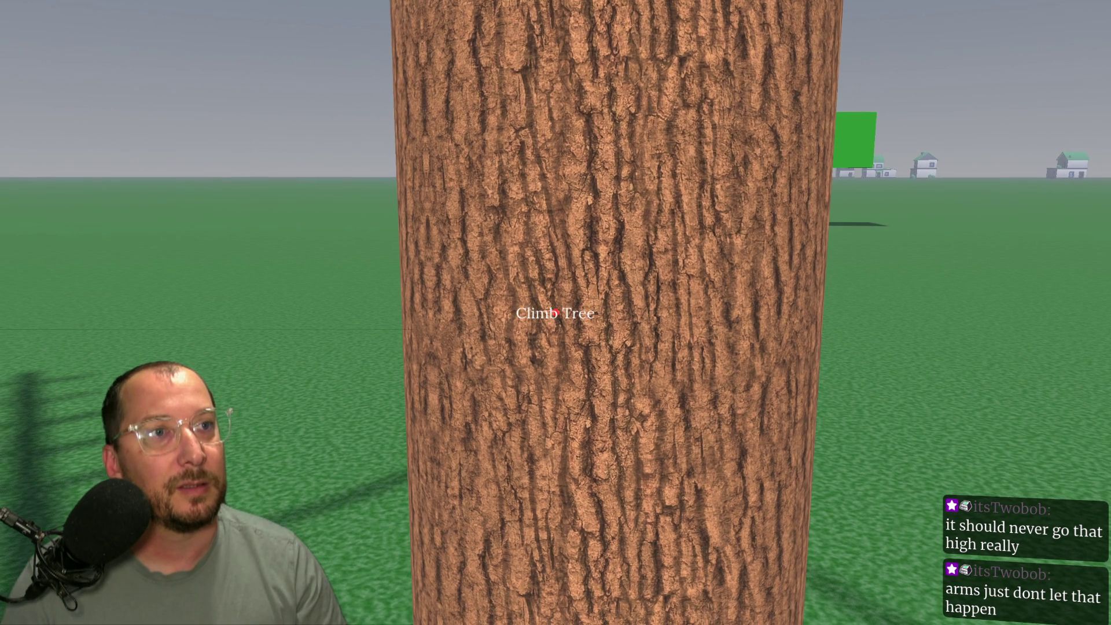
key(e)
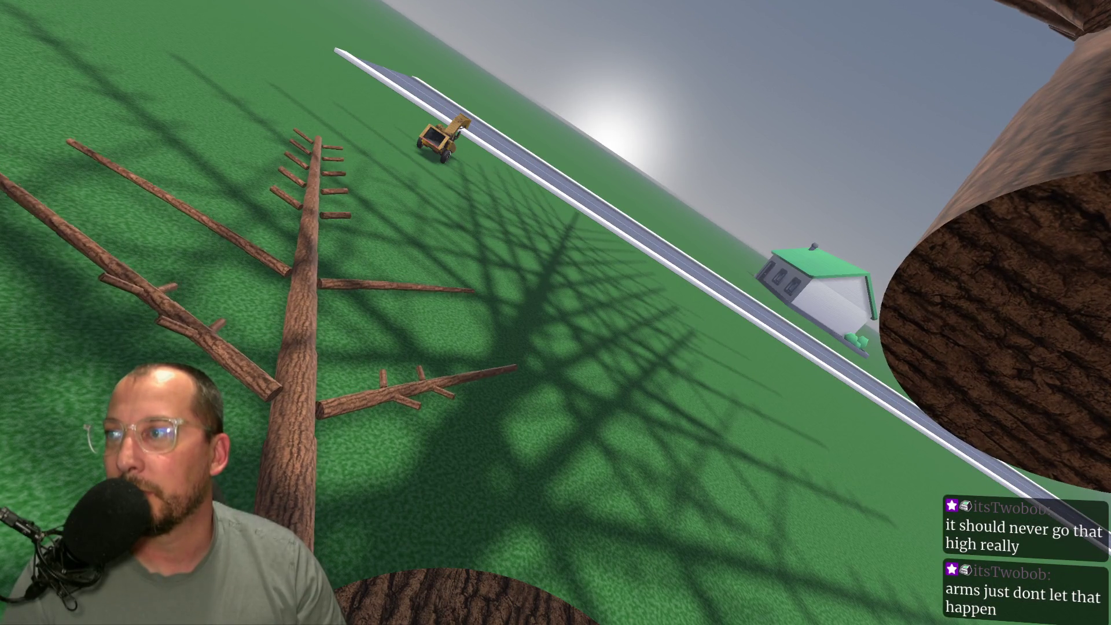
key(F8)
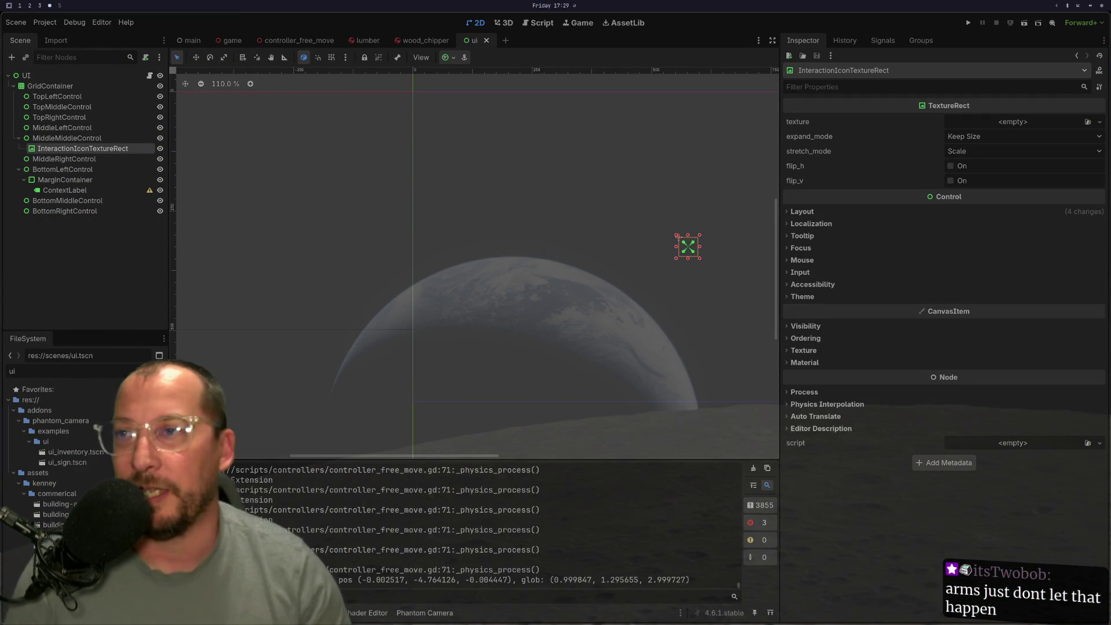
Delete the print_debug("inactive") line in the inactive function of controller_free_move.gd
key(super+1)
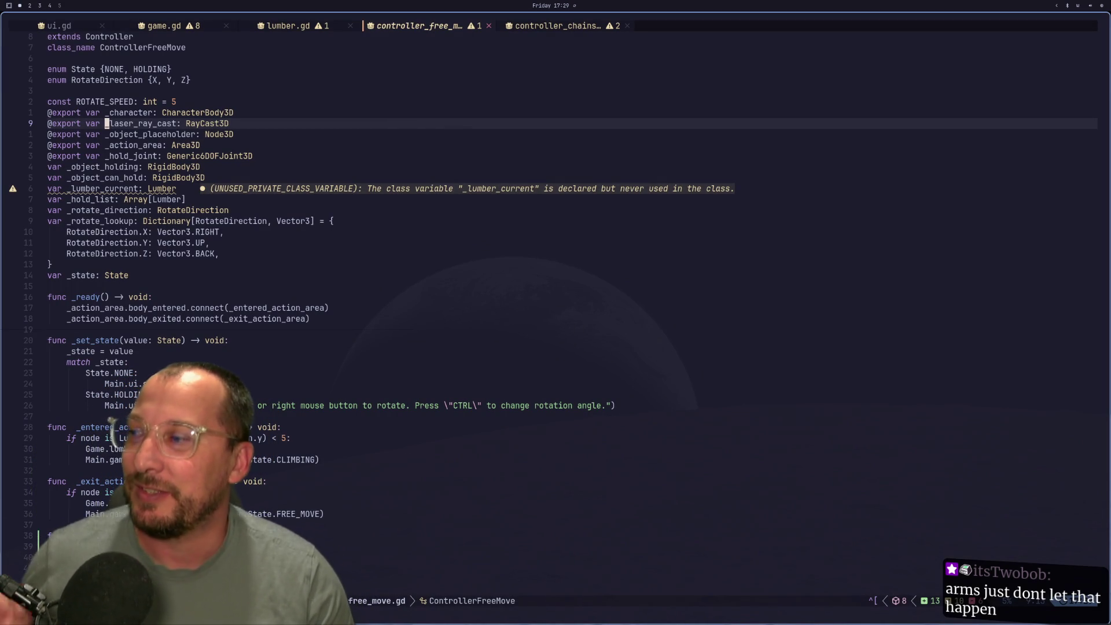
key(shift+g)
key(j)
key(j)
key(j)
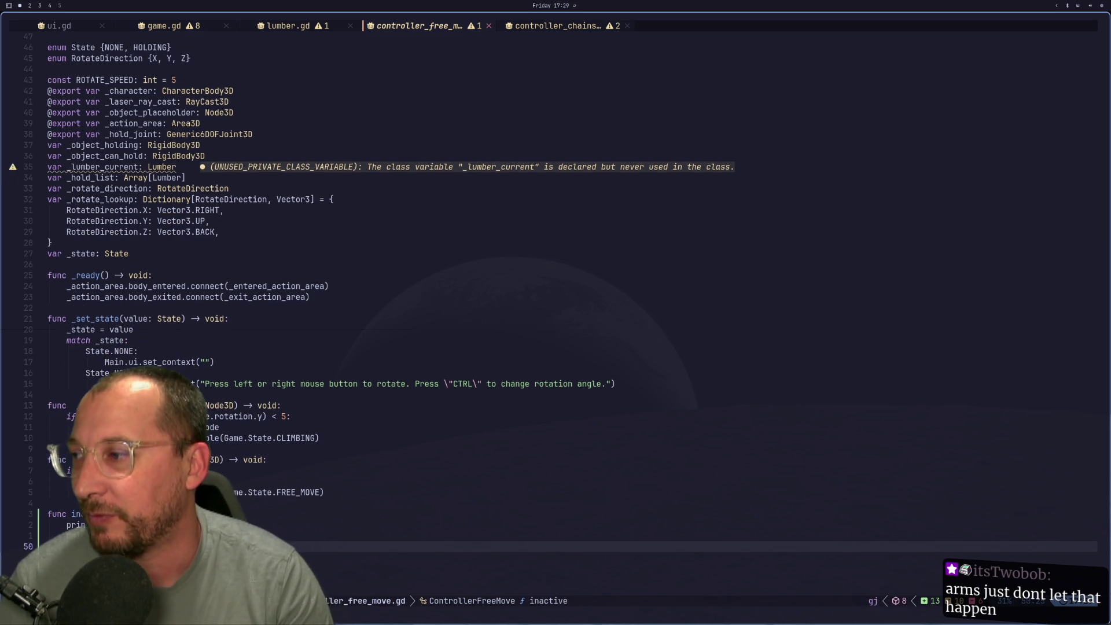
key(j)
key(j)
key(j)
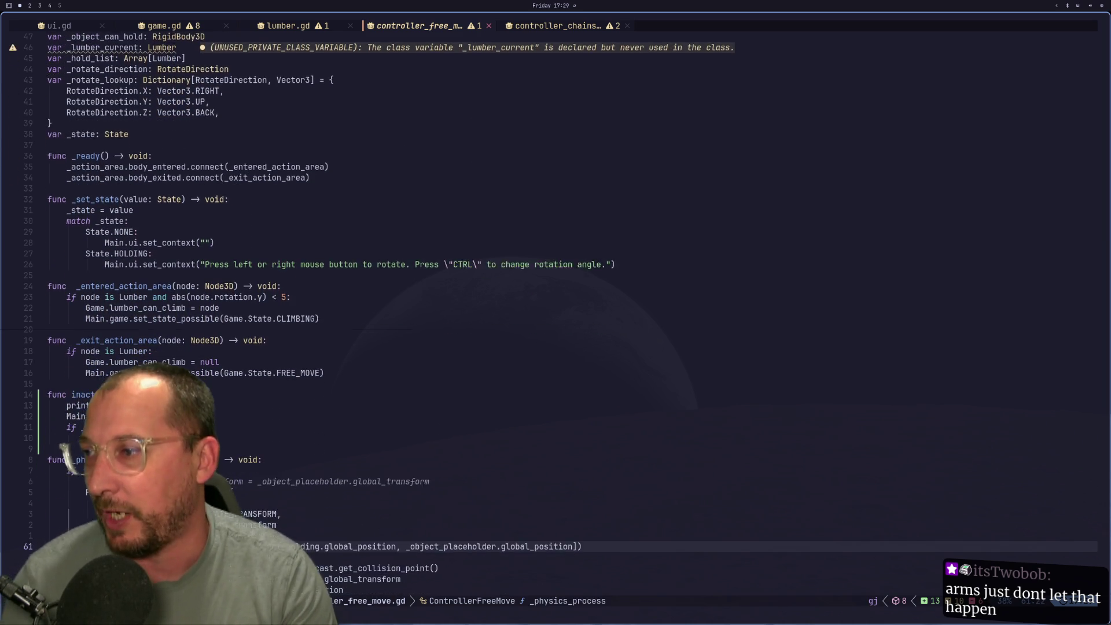
key(j)
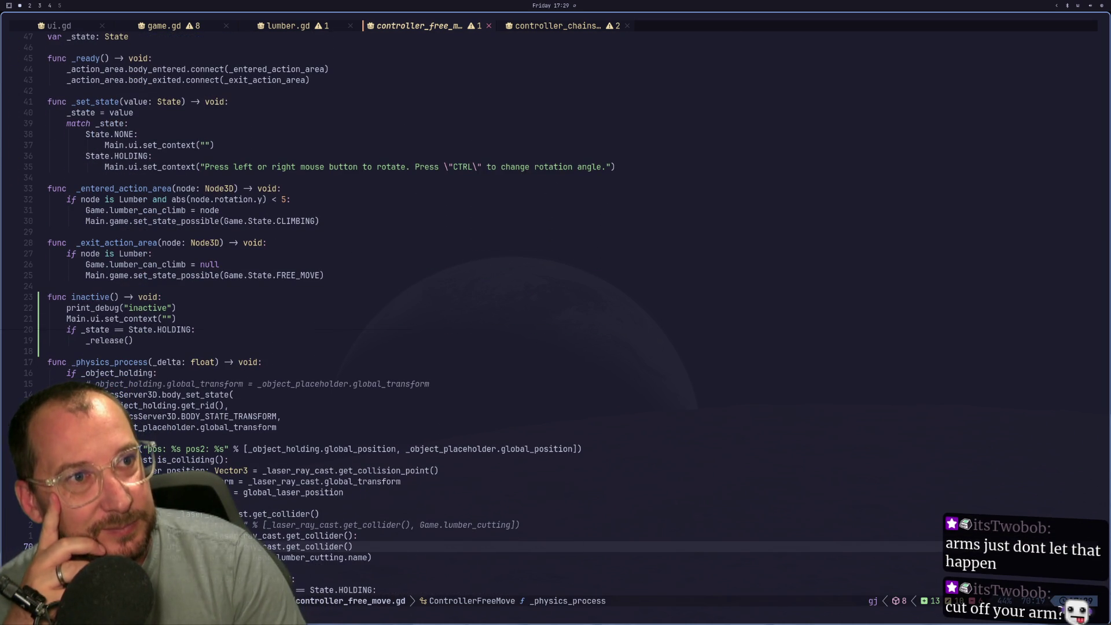
key(k)
key(k)
key(k)
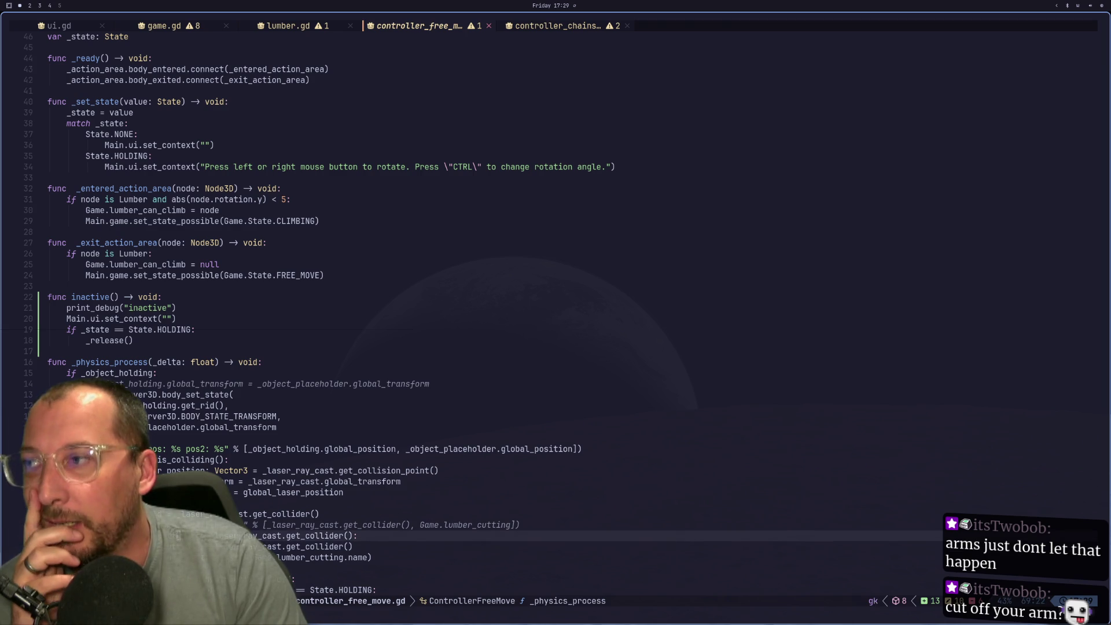
key(k)
key(k)
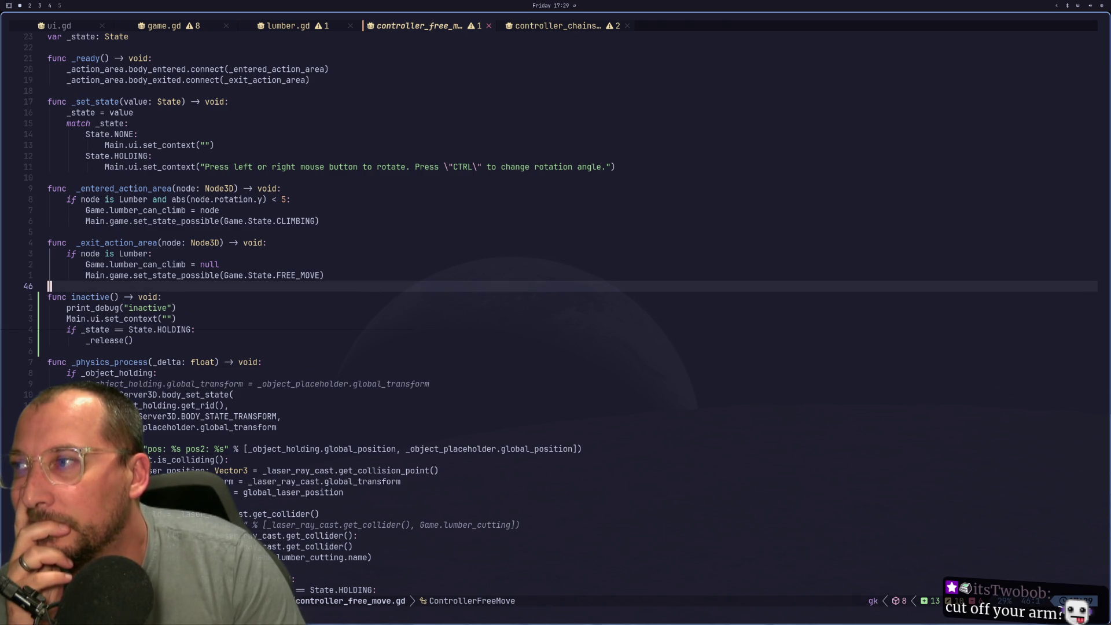
key(j)
key(j)
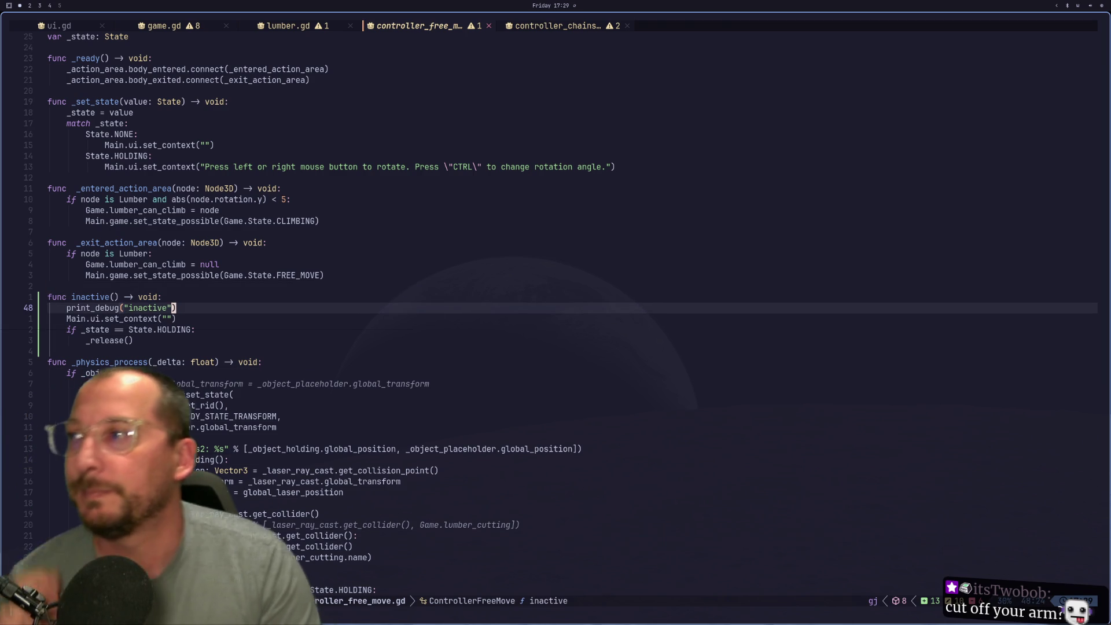
key(d)
key(d)
Save the script with :w and return to the Godot editor
text(:w)
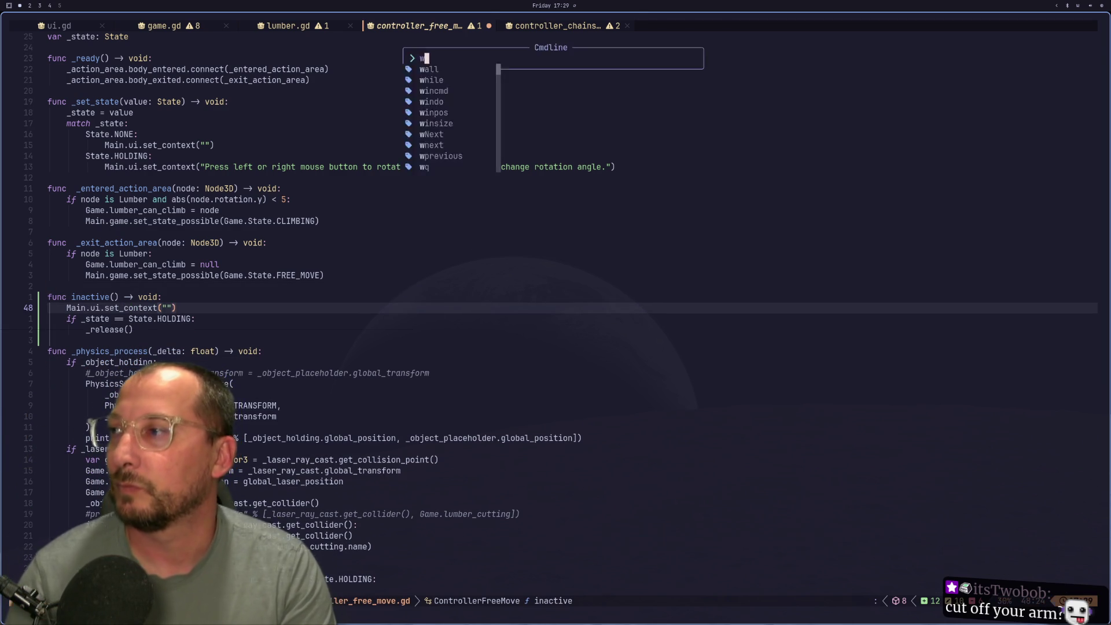
key(Return)
key(super+2)
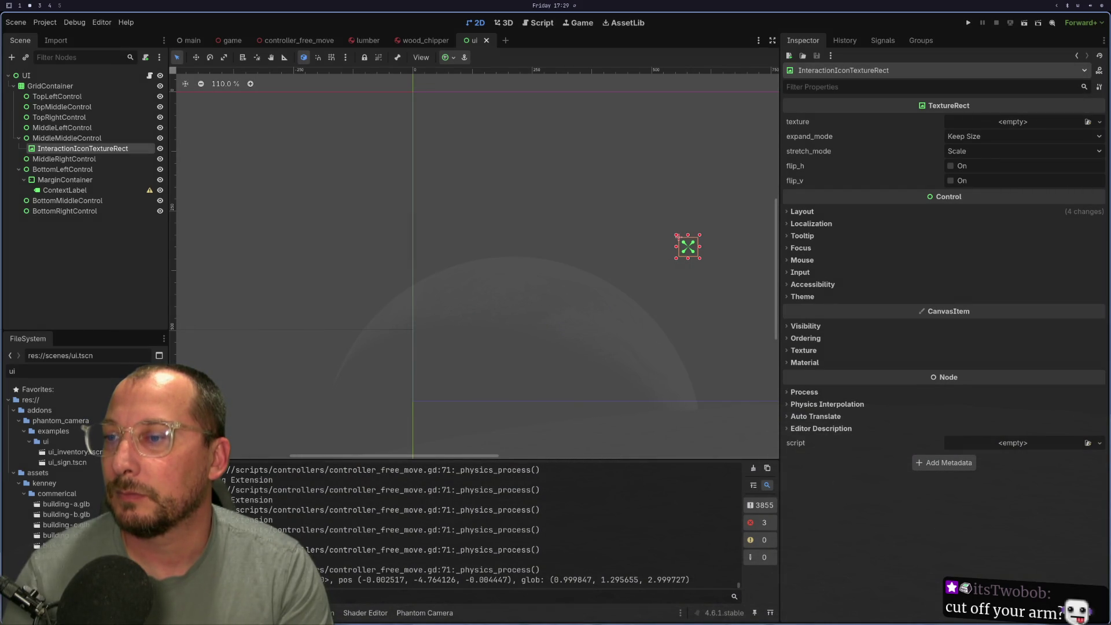
key(super+1)
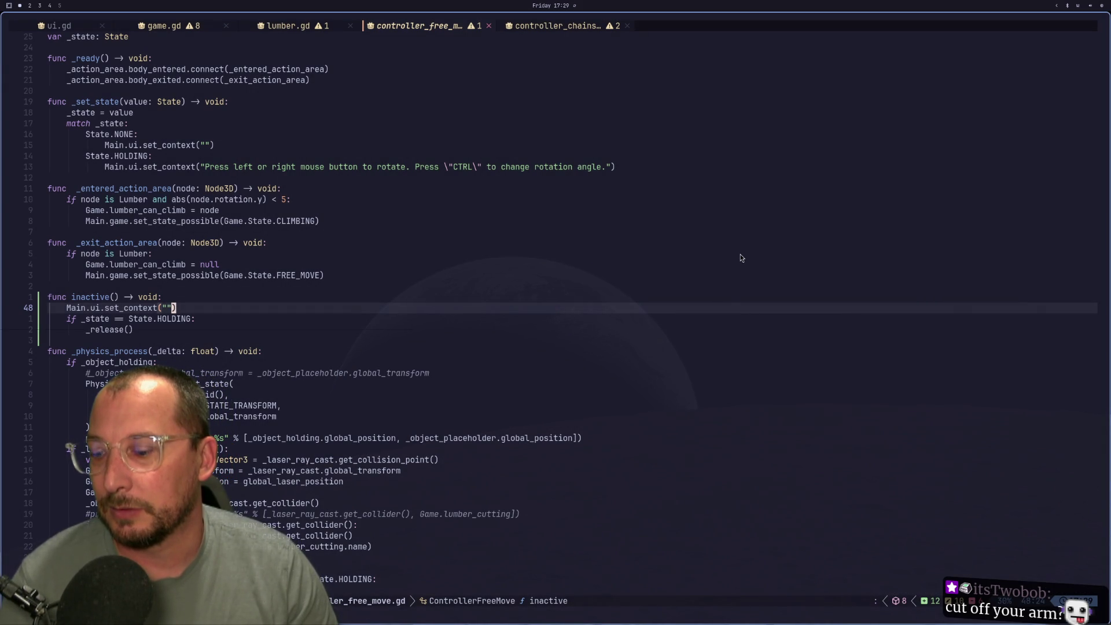
click(437, 438)
scroll(437, 444, down, 2)
scroll(437, 444, down, 7)
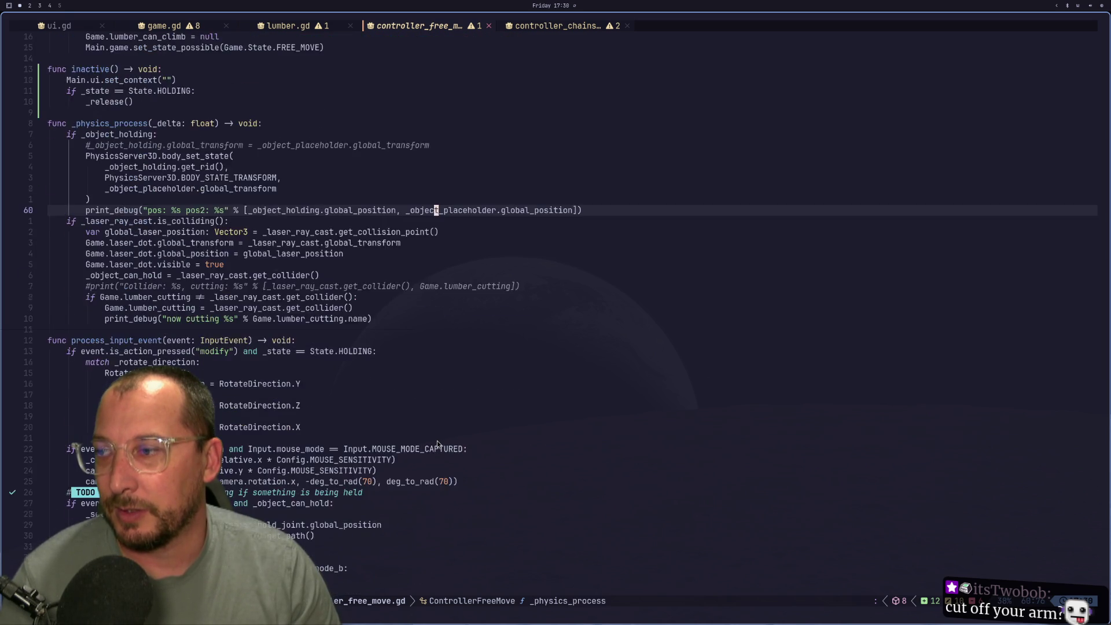
scroll(438, 444, up, 7)
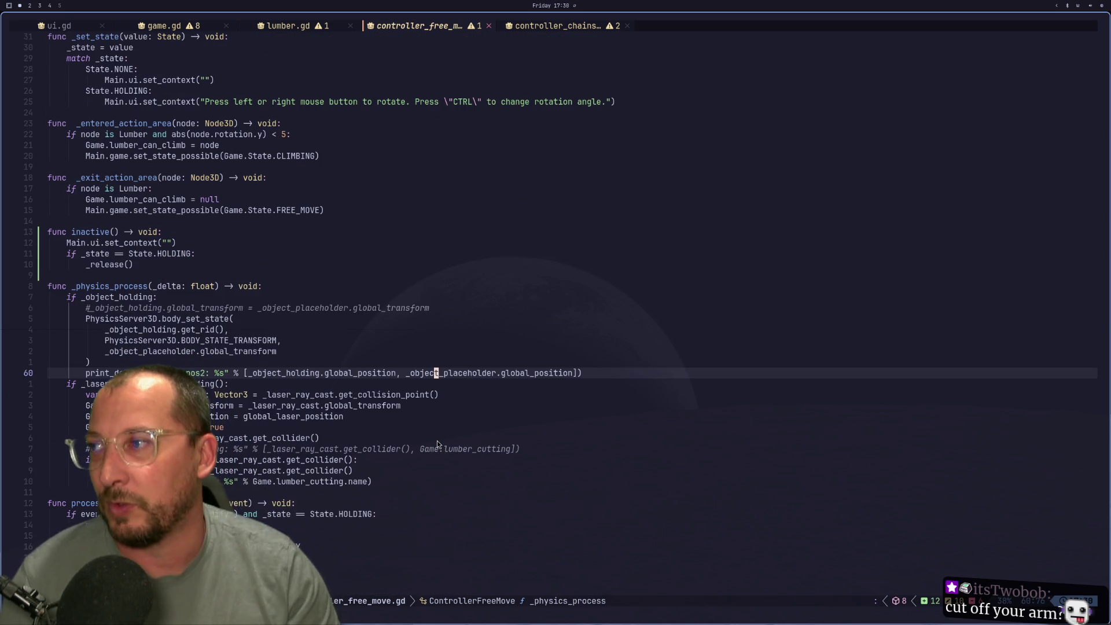
scroll(437, 443, up, 7)
key(super+2)
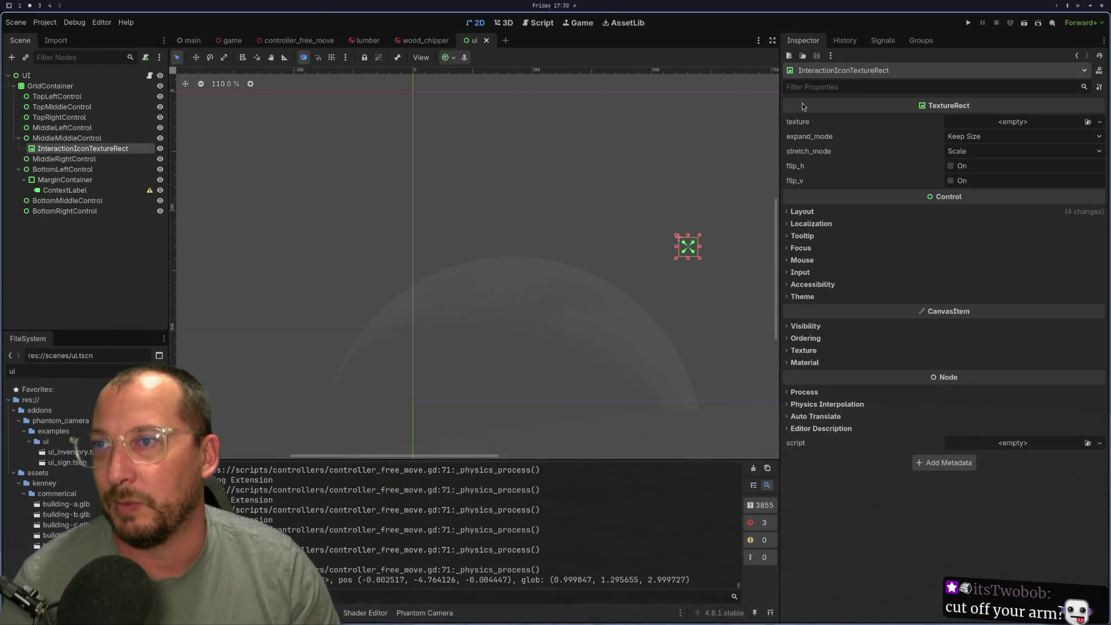
key(super+1)
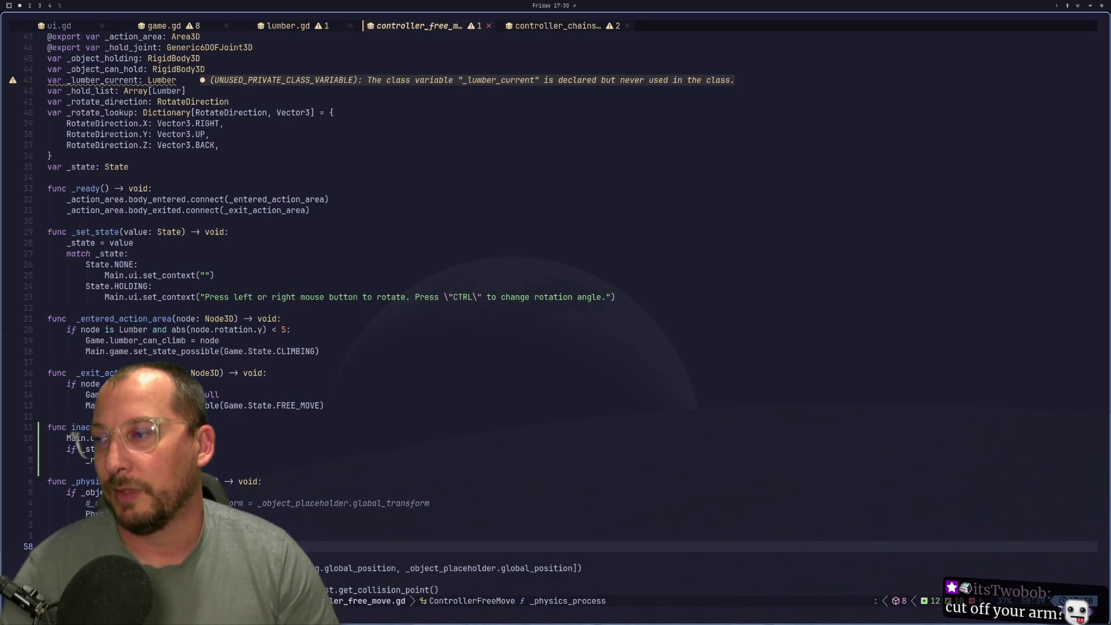
key(super+2)
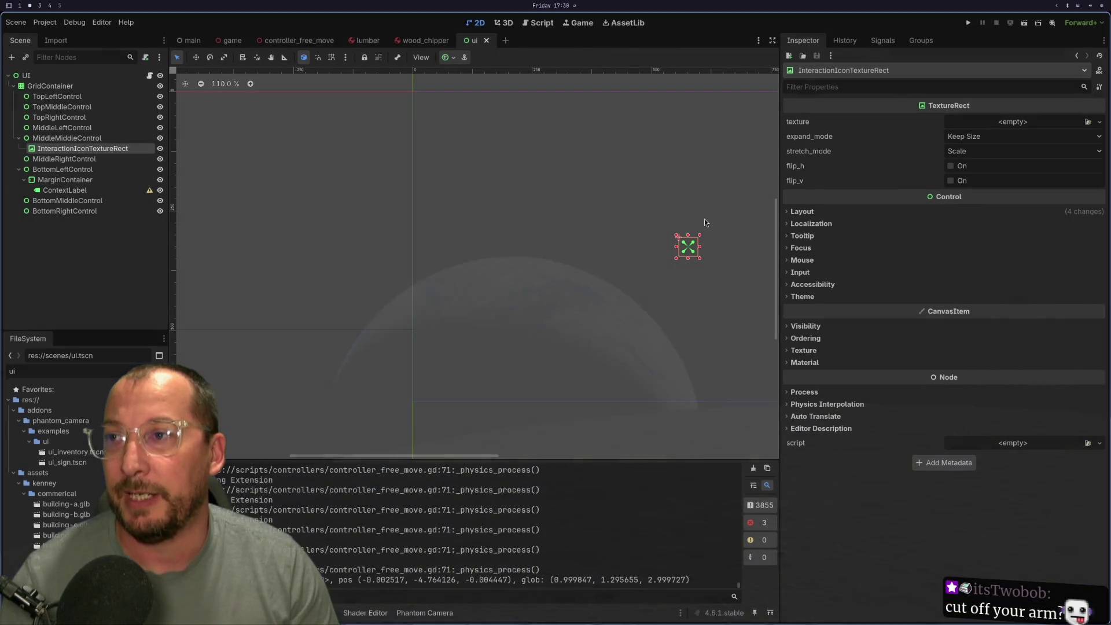
click(967, 22)
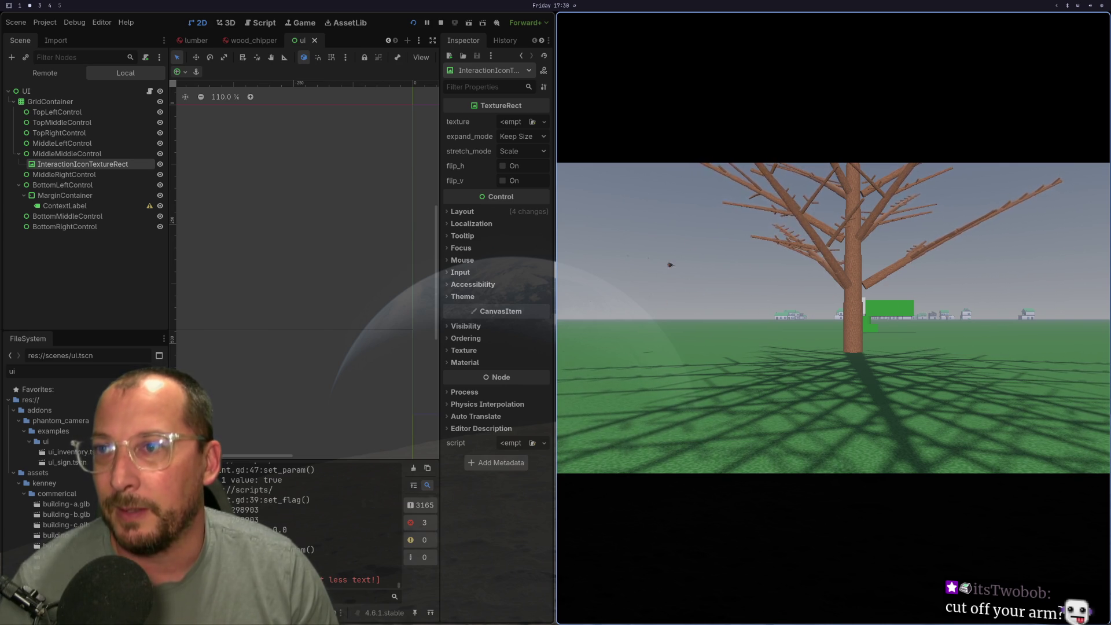
key(Escape)
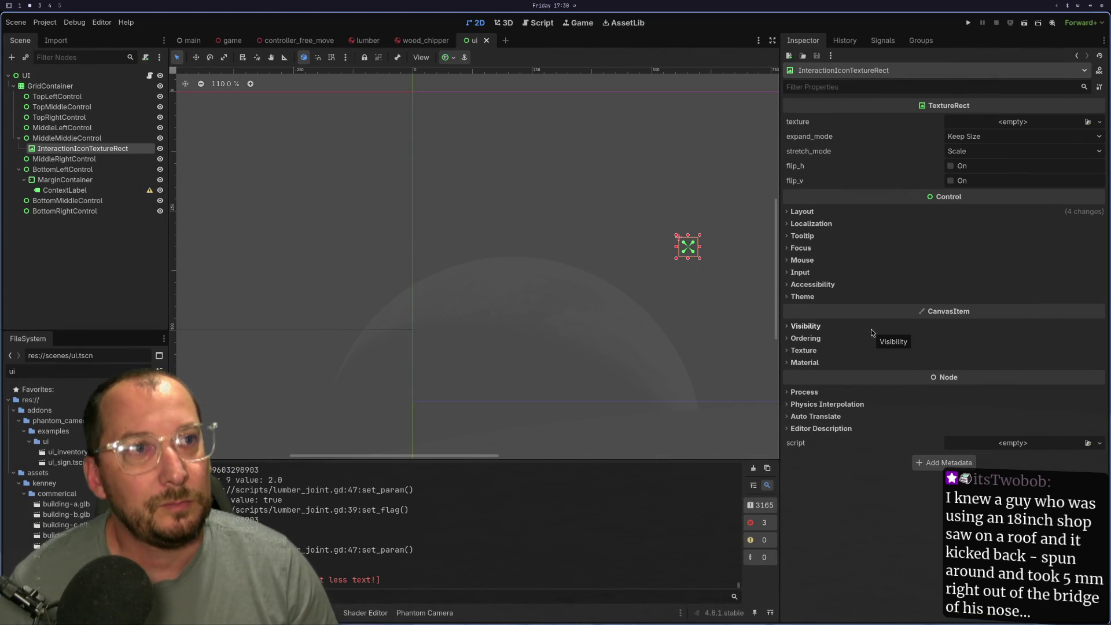
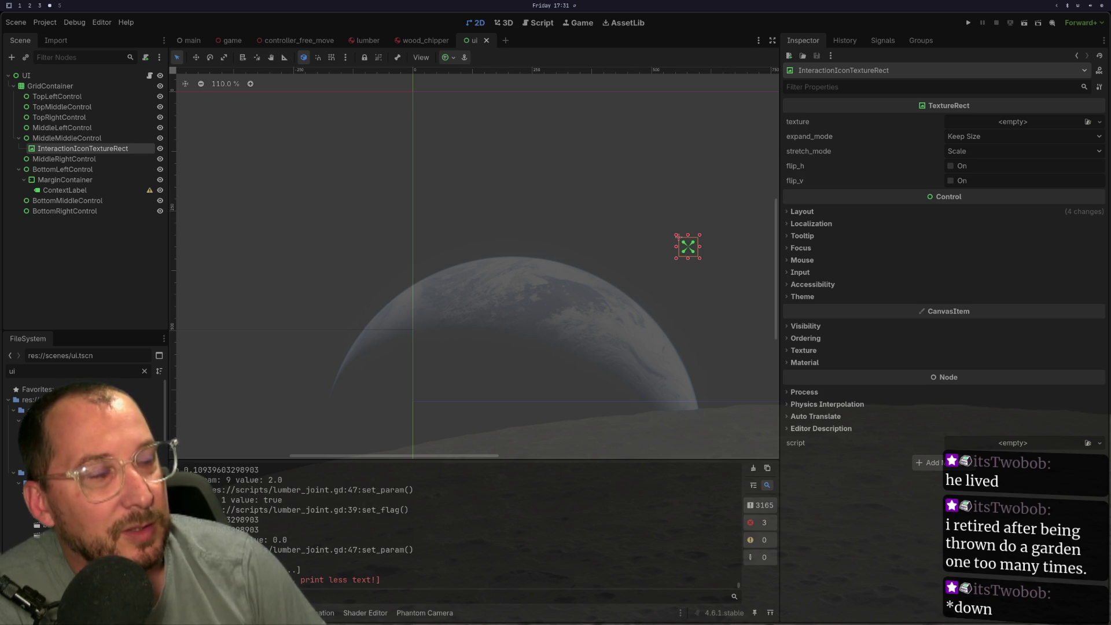
Flip workspaces to bring up the Node class docs page for get_node_or_null
key(super+2)
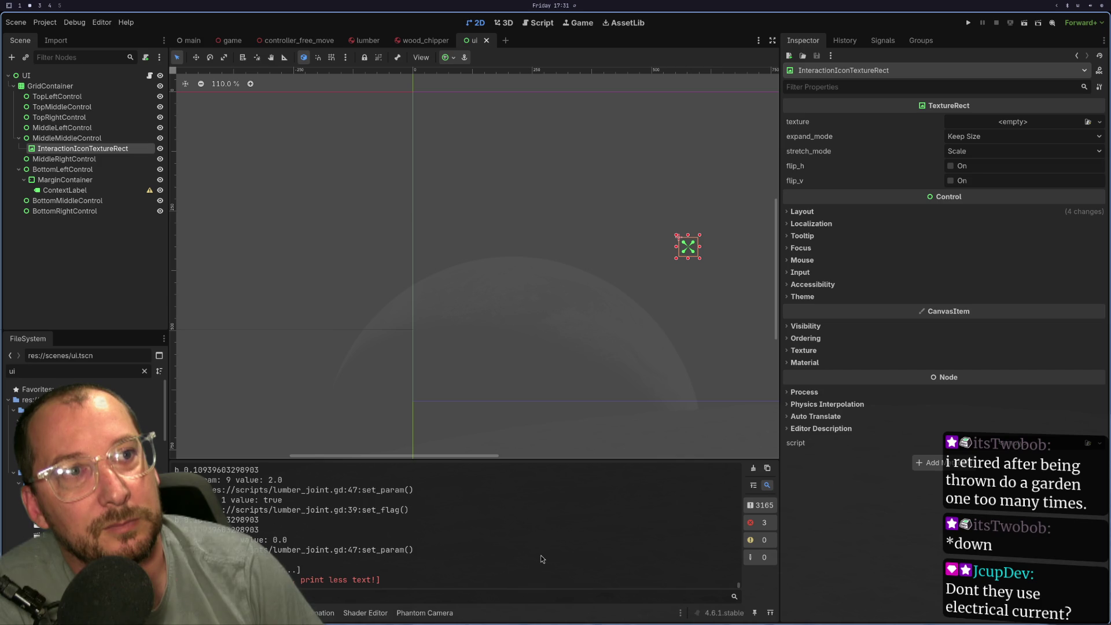
key(super+4)
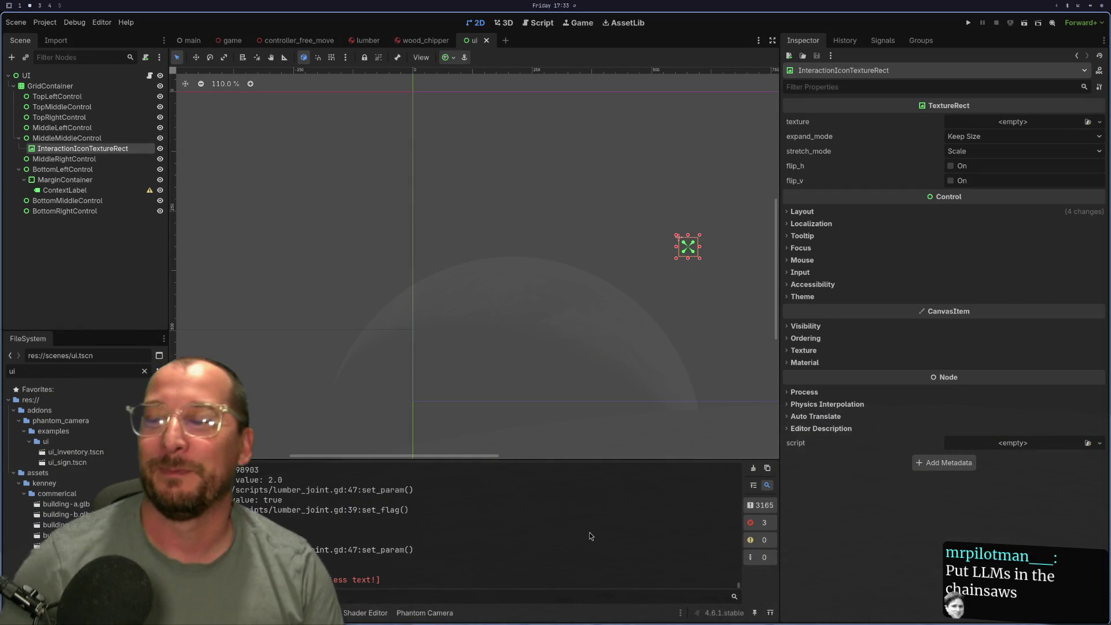
Review controller_free_move.gd in the code editor and glance at the docs, ending in Godot
key(super+3)
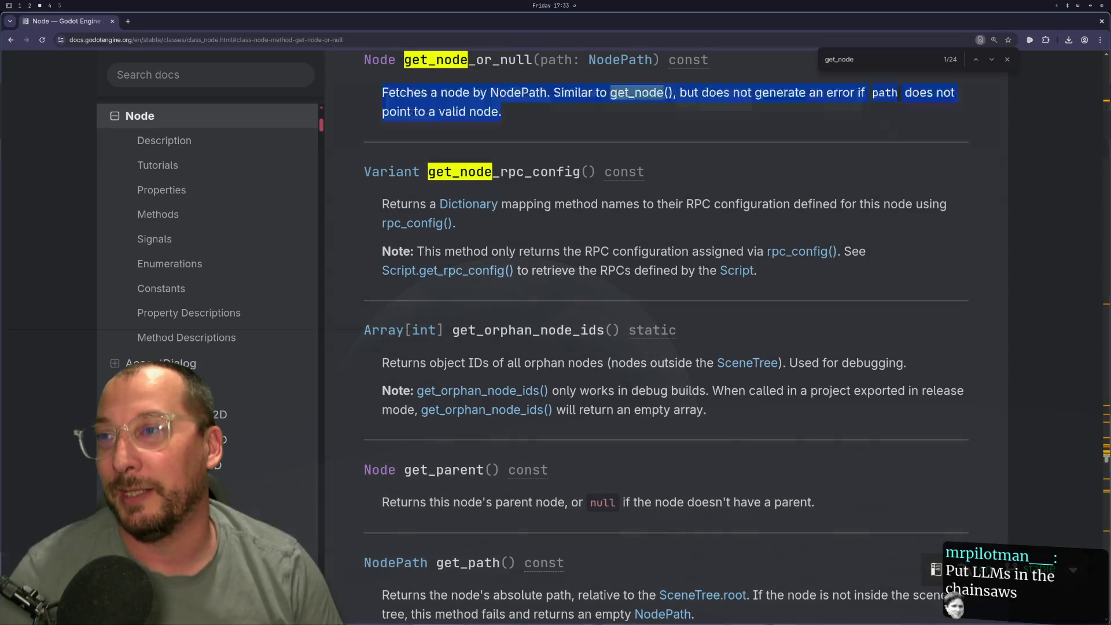
key(super+2)
key(super+1)
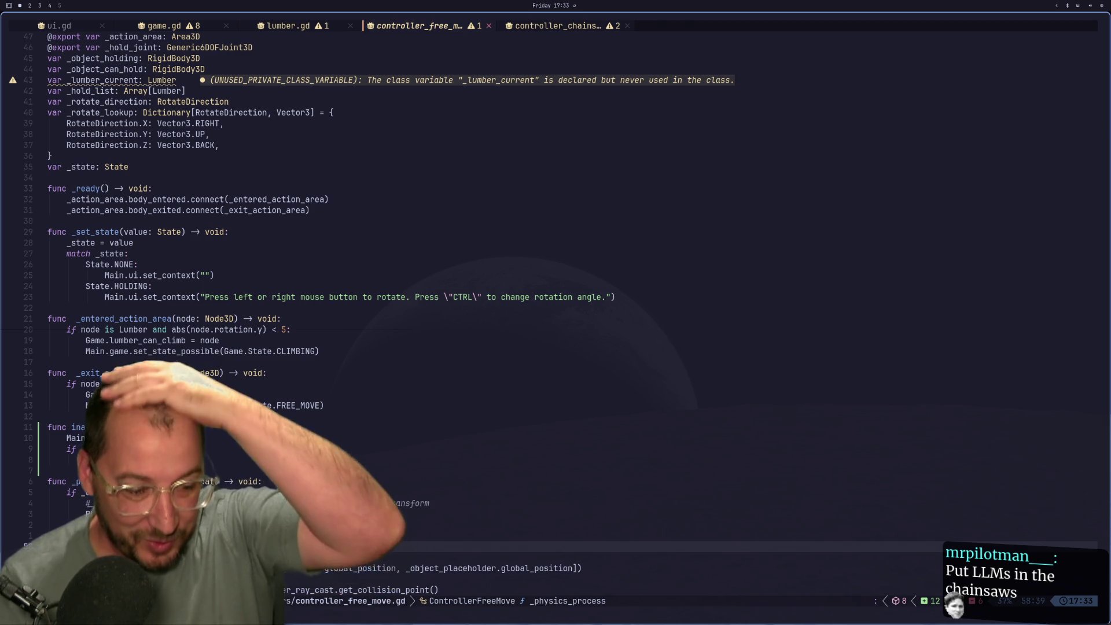
key(super+2)
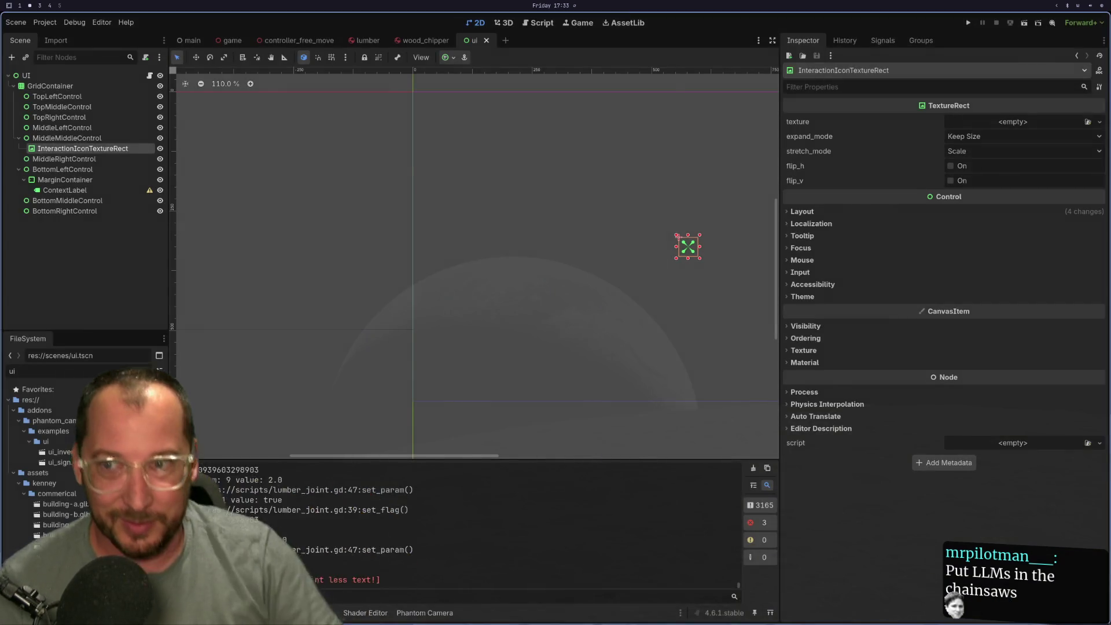
key(super+3)
key(super+2)
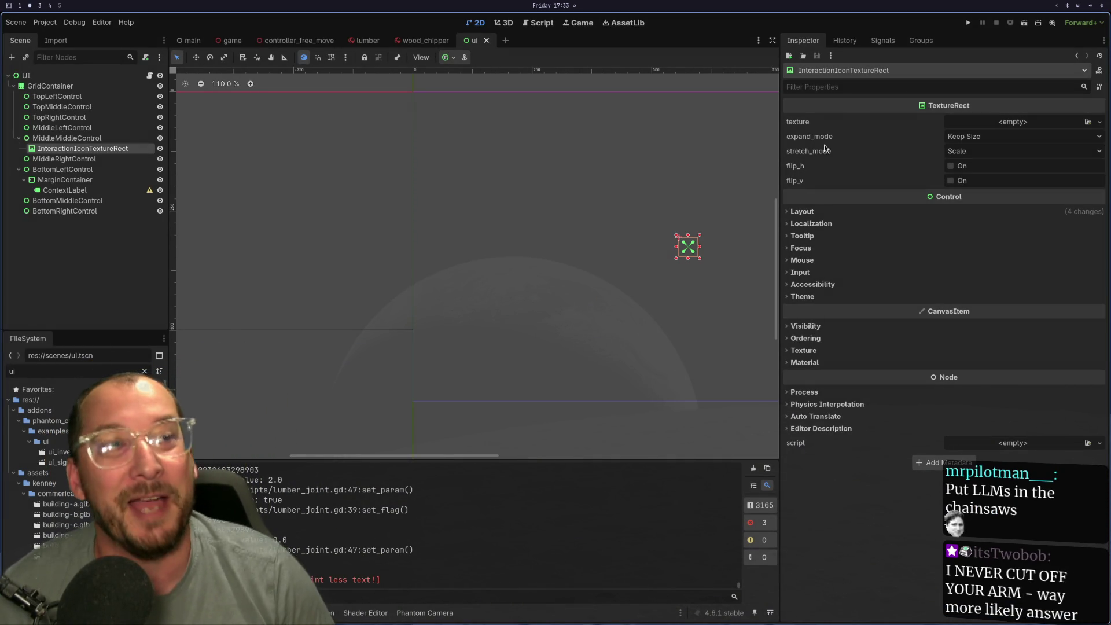
Run the project, walk the player up to the tree and climb the trunk
click(966, 22)
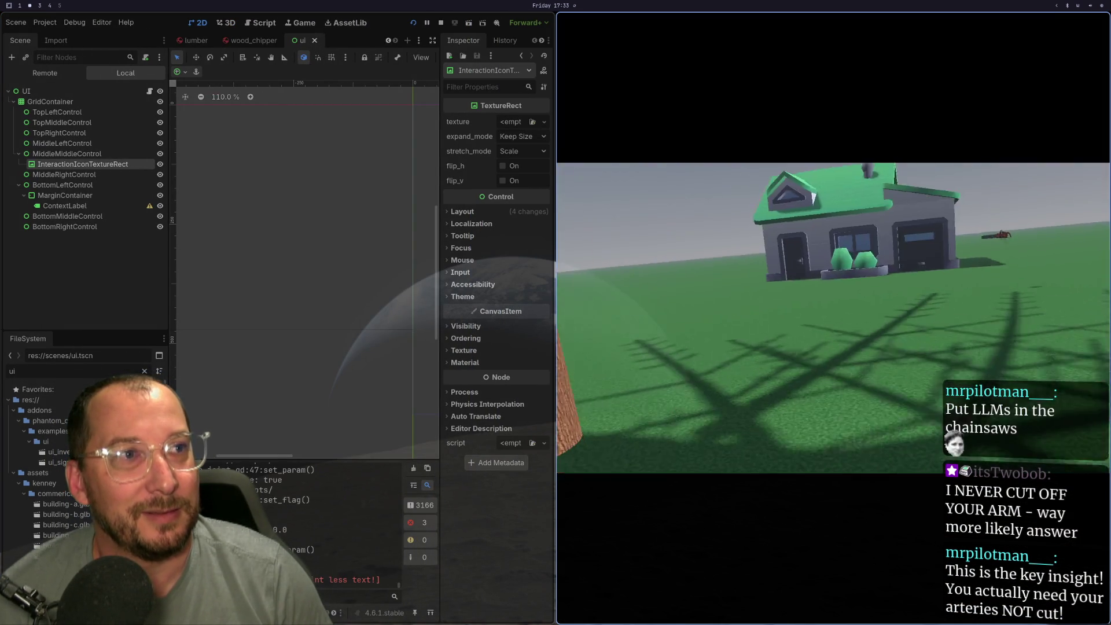
key(w)
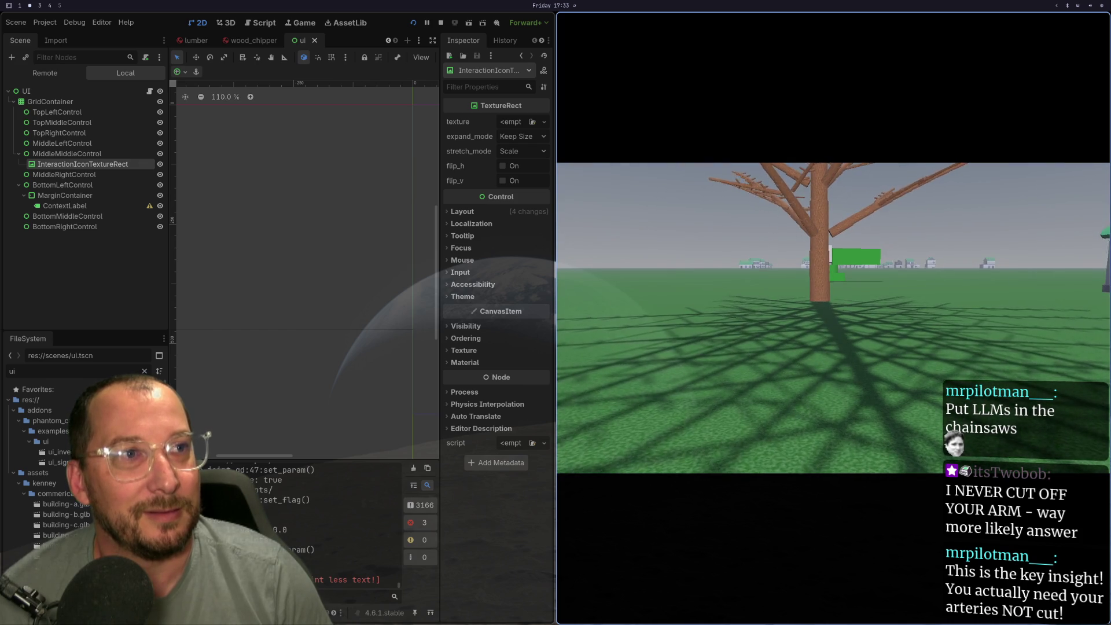
key(w)
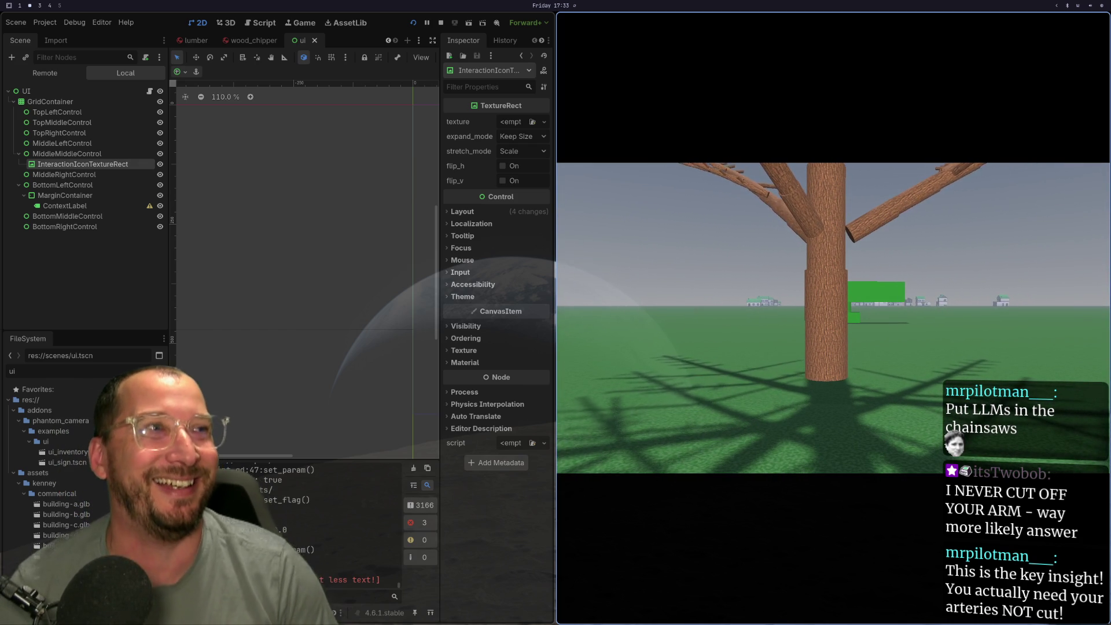
mouse_move(833, 318)
key(w)
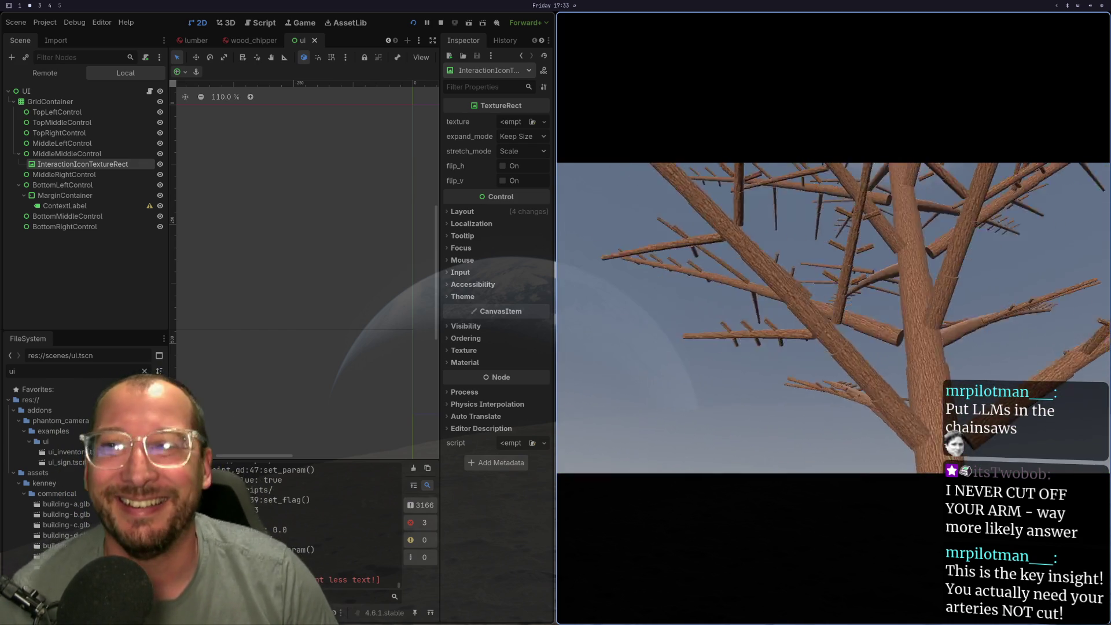
mouse_move(833, 348)
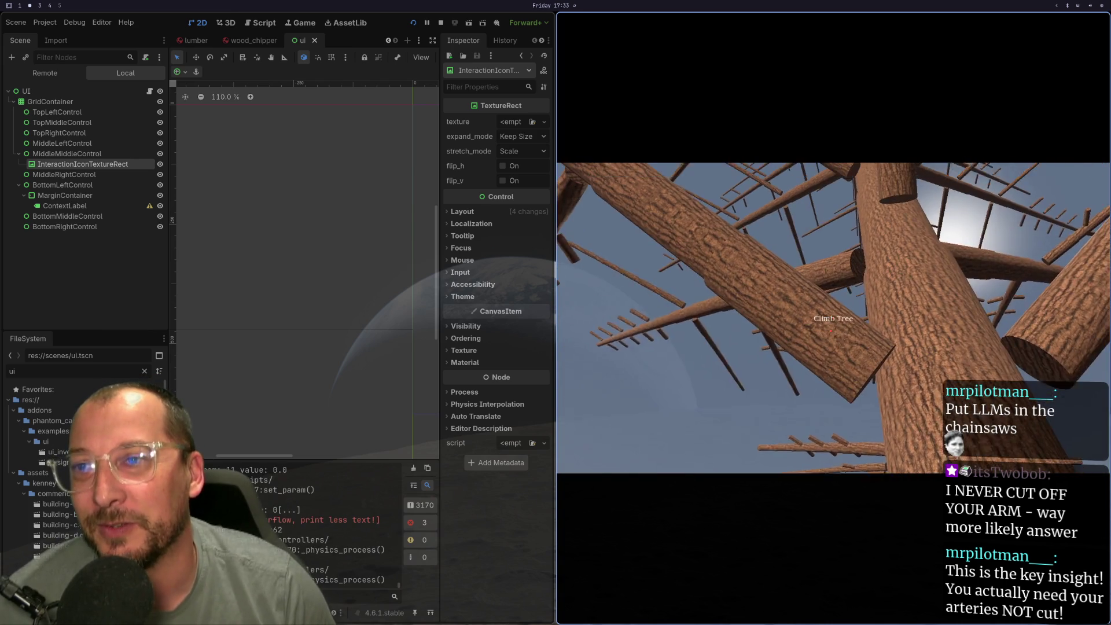
Drop out of the tree, approach it again, back away, and stop the game with F8
key(s)
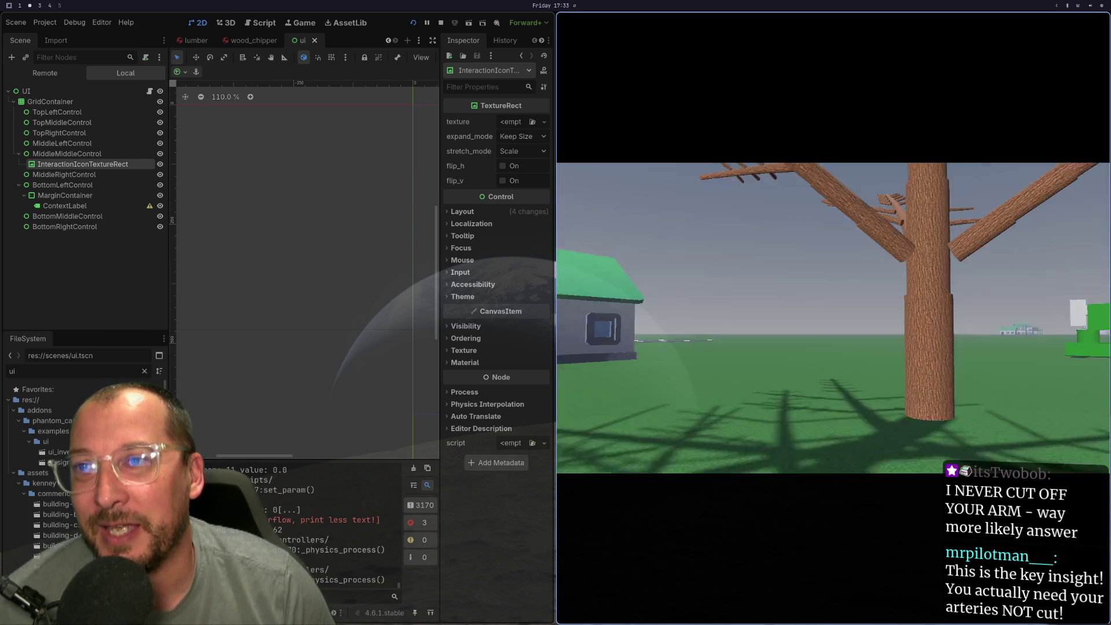
key(w)
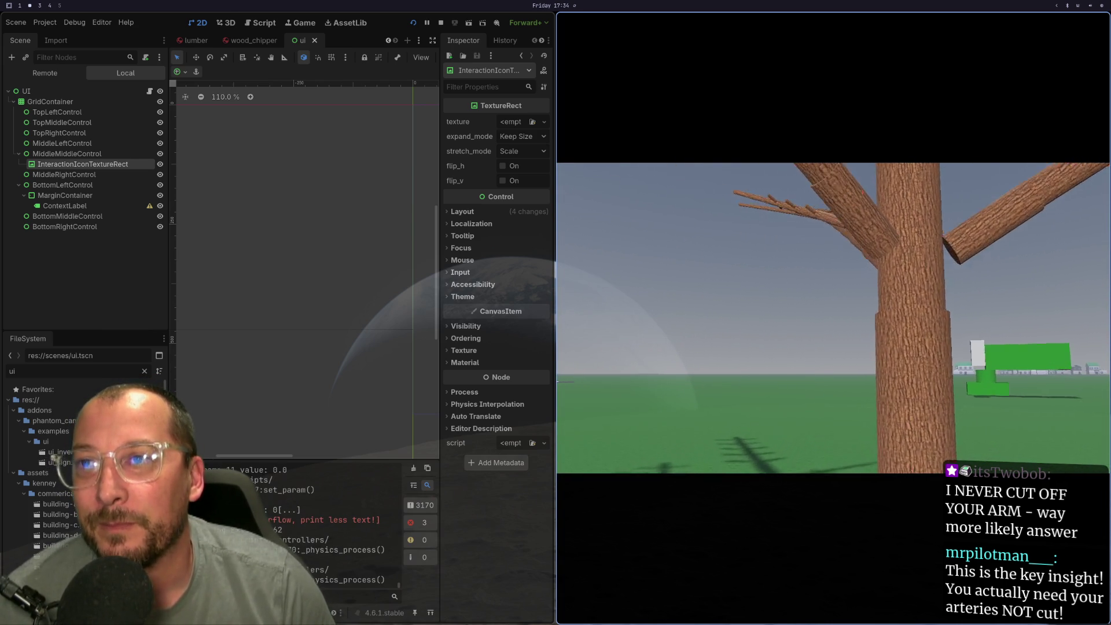
mouse_move(831, 287)
key(s)
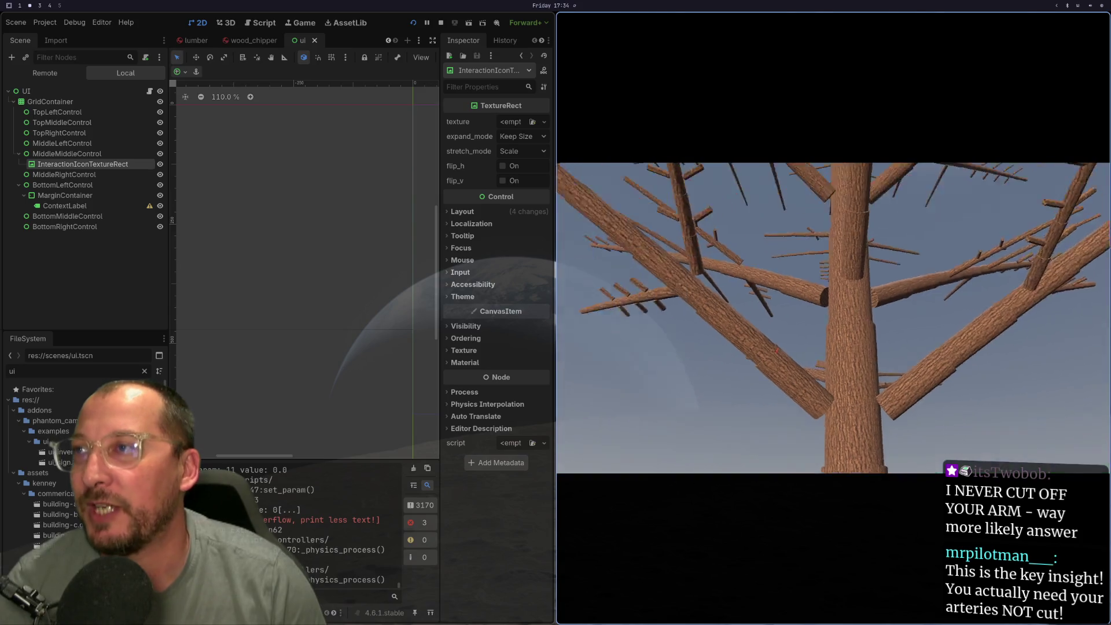
key(F8)
Bring the browser's Node documentation at get_node_or_null back on screen
key(super+3)
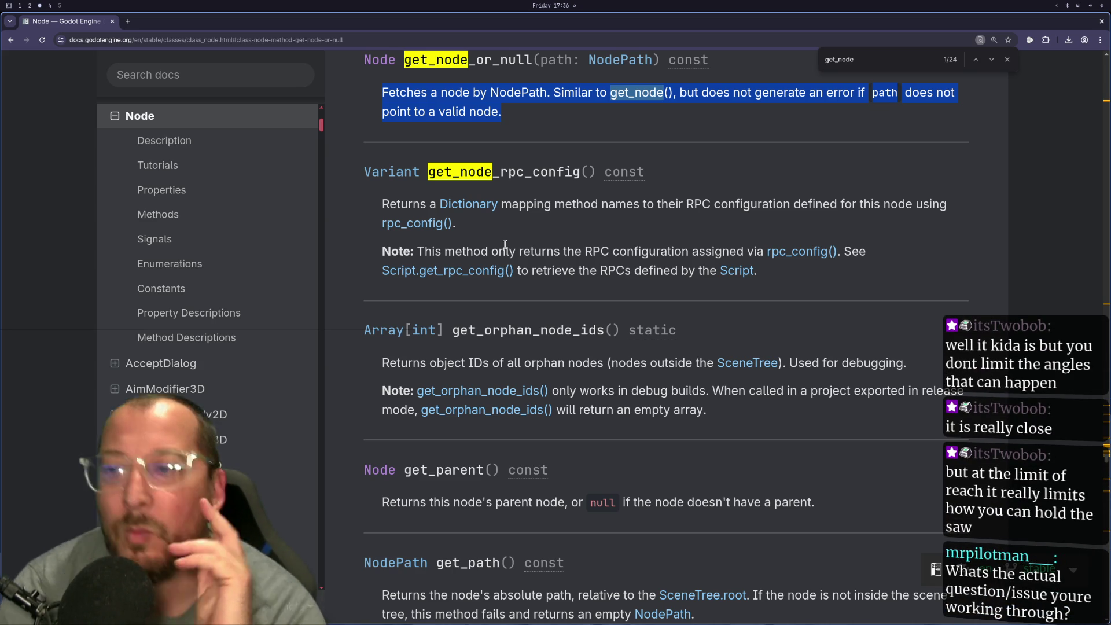
Relaunch the game, play up to the trunk's Climb Tree prompt, then view the get_node docs
key(super+2)
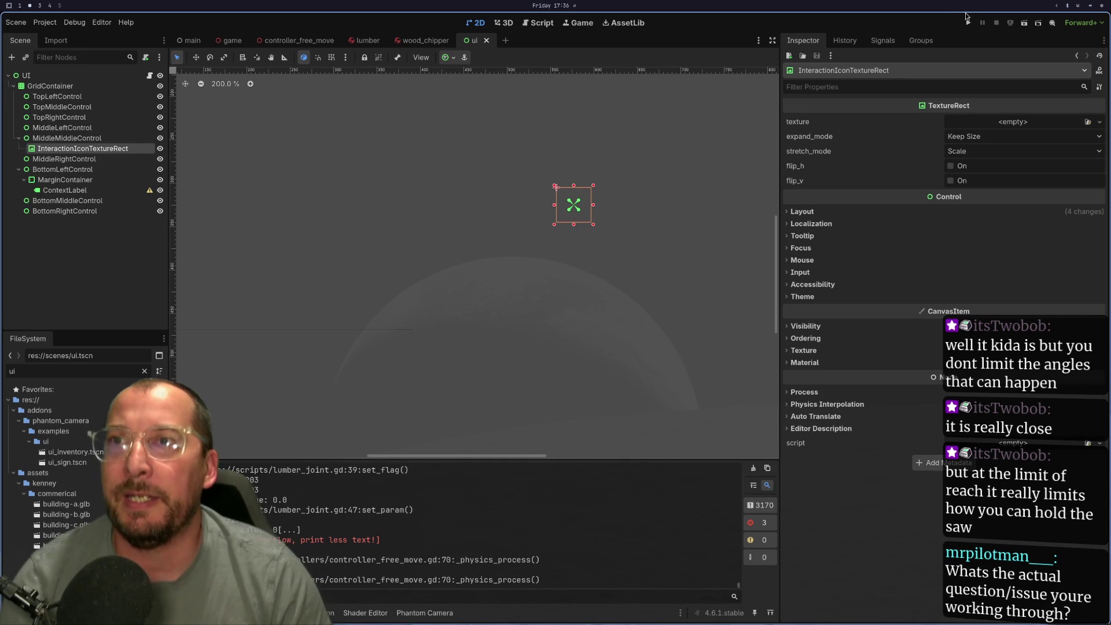
click(966, 21)
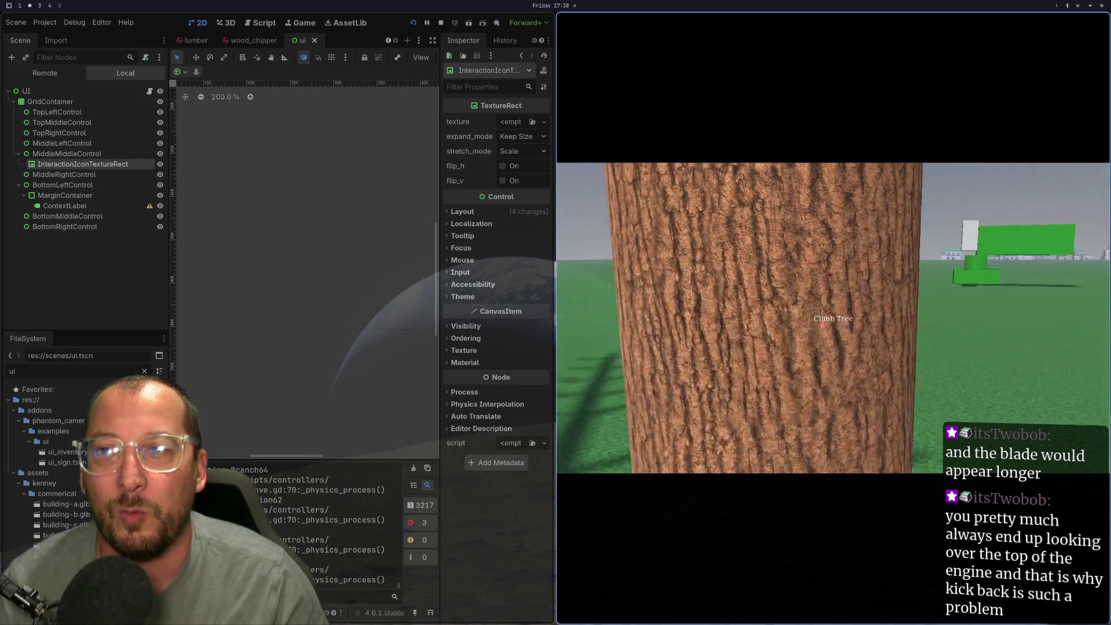
key(super+3)
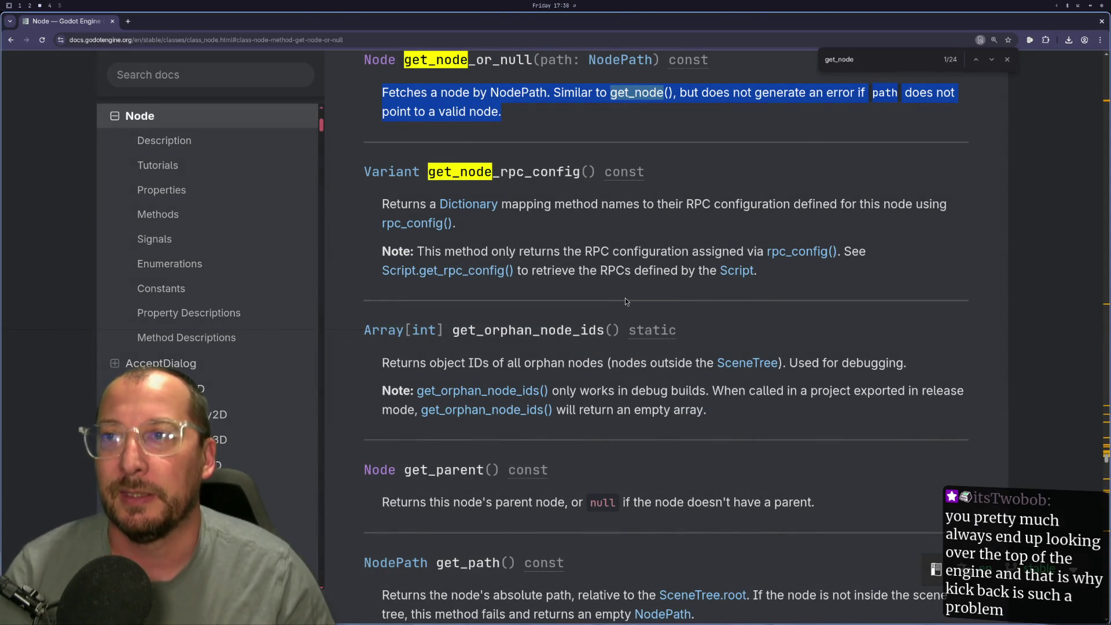
Compare the get_node_or_null entry against the running game, ending back in the Godot editor
key(super+2)
key(super+3)
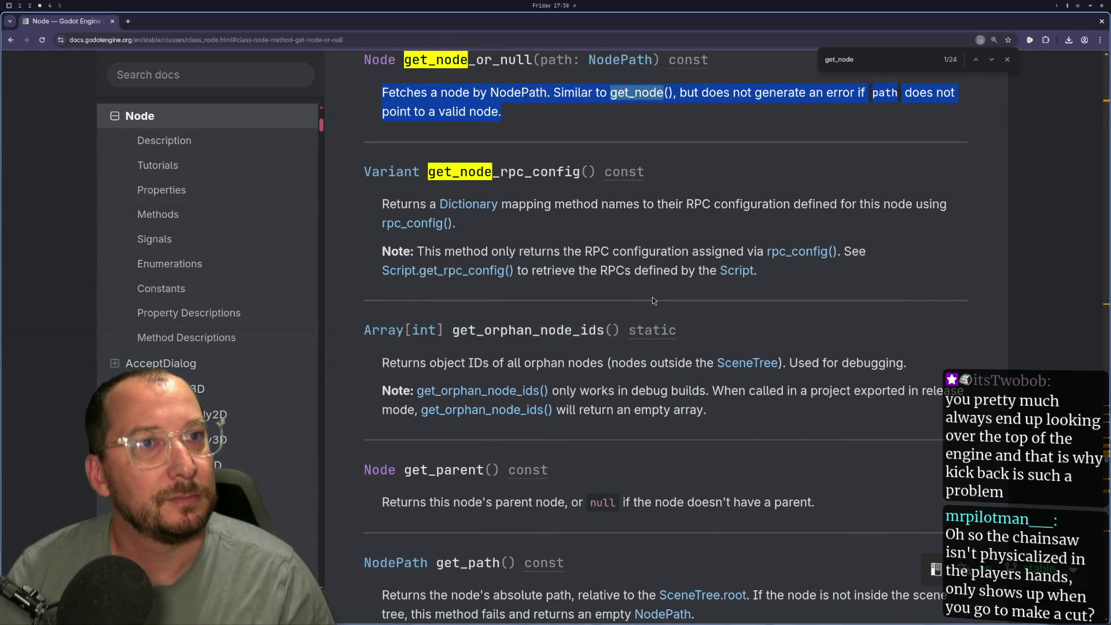
key(super+2)
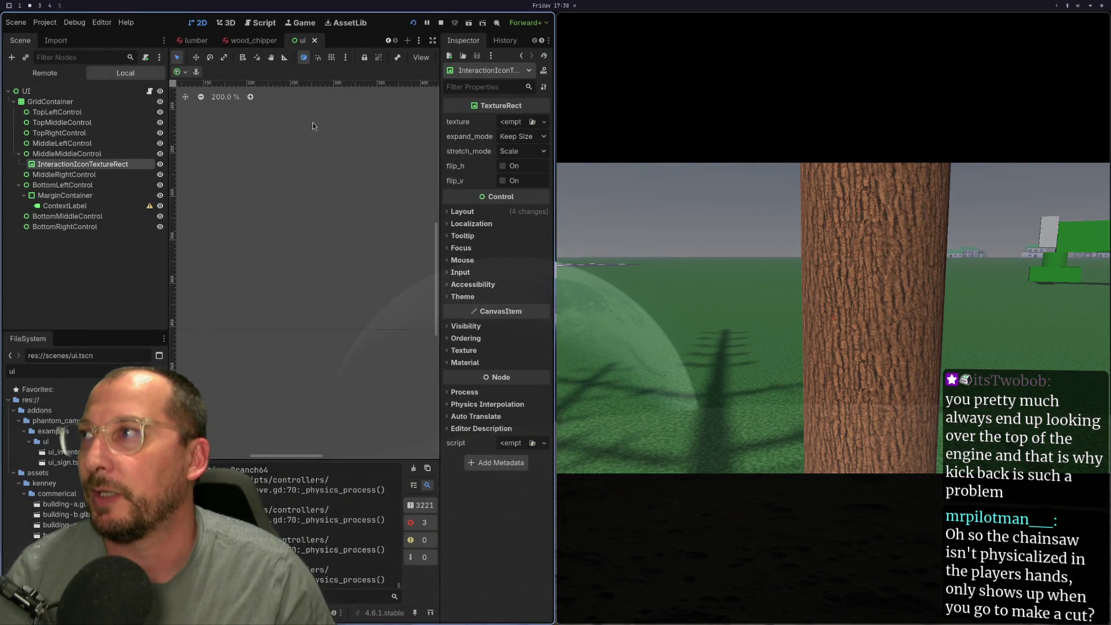
Stop the game and open the controller_free_move scene, orbiting to a level view
key(F8)
click(309, 27)
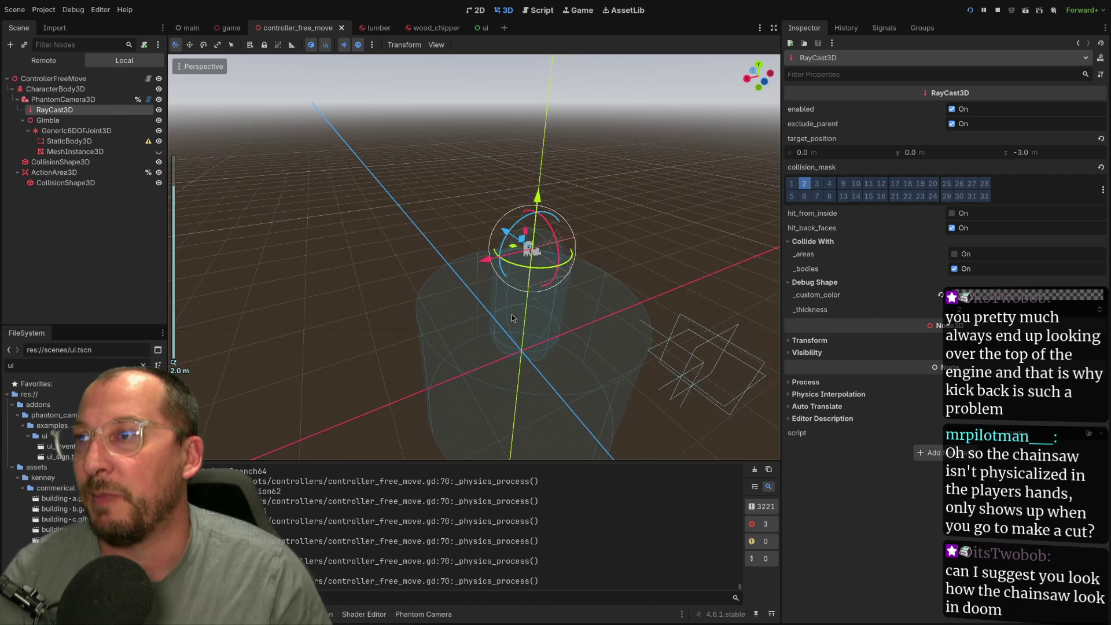
scroll(511, 315, up, 5)
mouse_move(686, 336)
mouse_down()
mouse_move(657, 330)
mouse_move(542, 350)
mouse_move(553, 405)
mouse_move(605, 465)
mouse_up()
scroll(605, 465, down, 3)
mouse_move(337, 316)
mouse_down()
mouse_move(567, 376)
mouse_move(227, 461)
mouse_move(287, 397)
mouse_move(357, 377)
mouse_move(530, 422)
mouse_move(574, 381)
mouse_move(574, 362)
mouse_up()
Look down on the player rig and inspect the Generic6DOFJoint3D's limits, then deselect it
scroll(535, 406, up, 2)
mouse_move(563, 404)
mouse_down()
mouse_move(622, 191)
mouse_move(609, 216)
mouse_move(660, 237)
mouse_up()
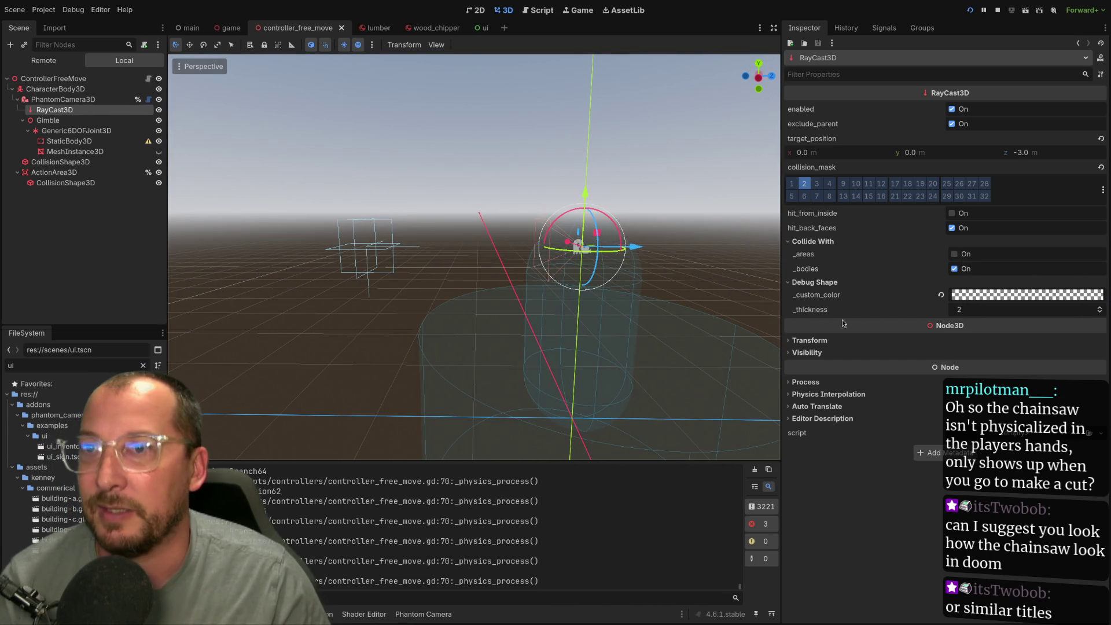
scroll(601, 245, up, 2)
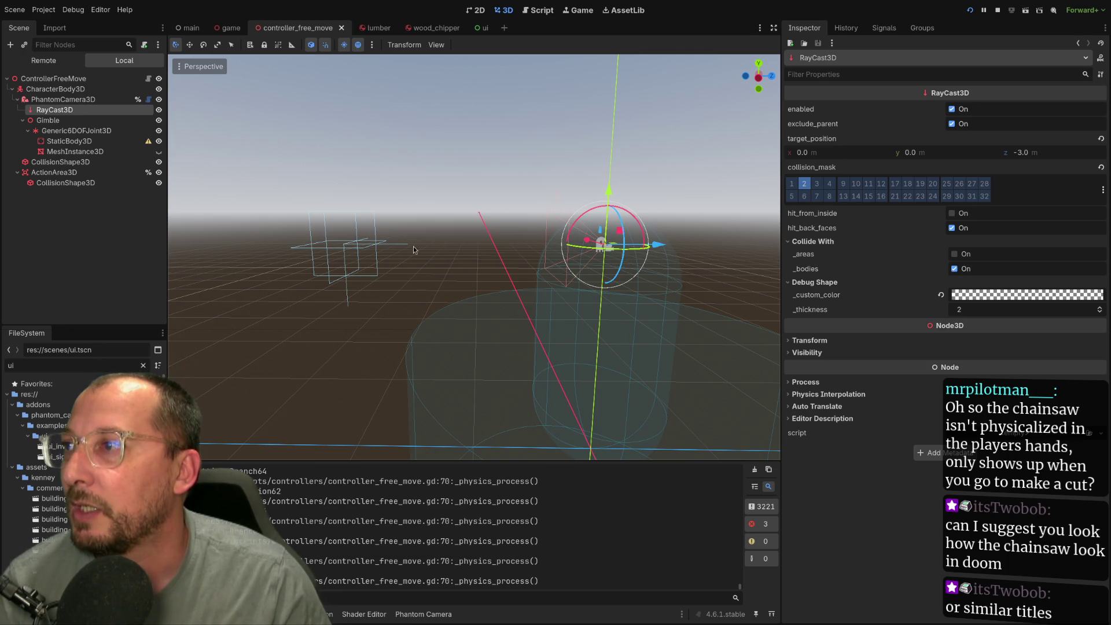
drag(413, 245, 400, 230)
click(416, 170)
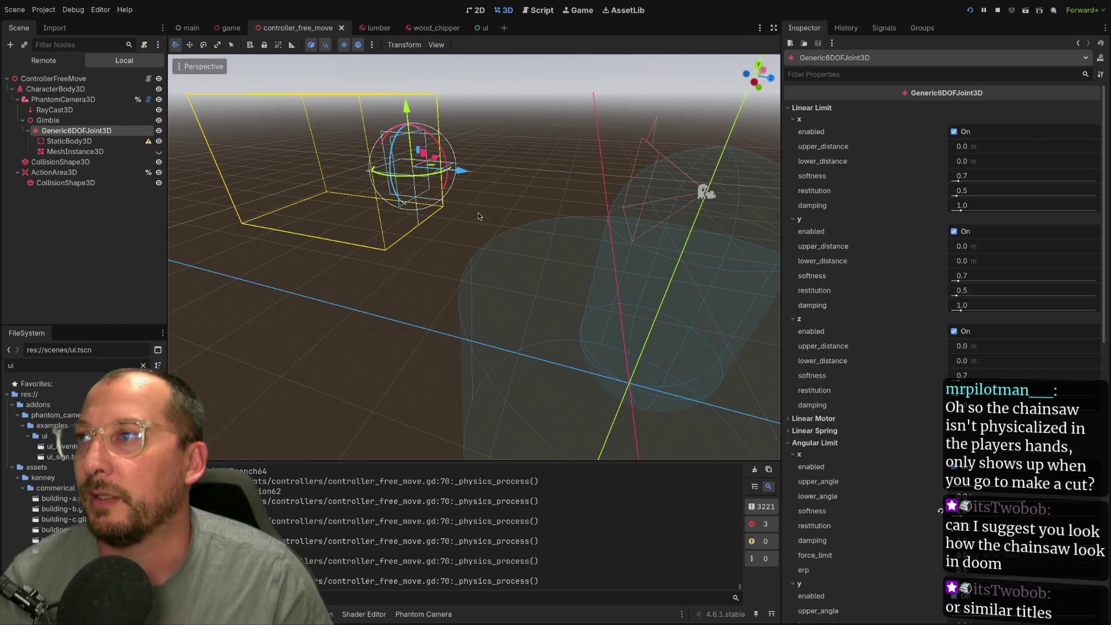
click(433, 245)
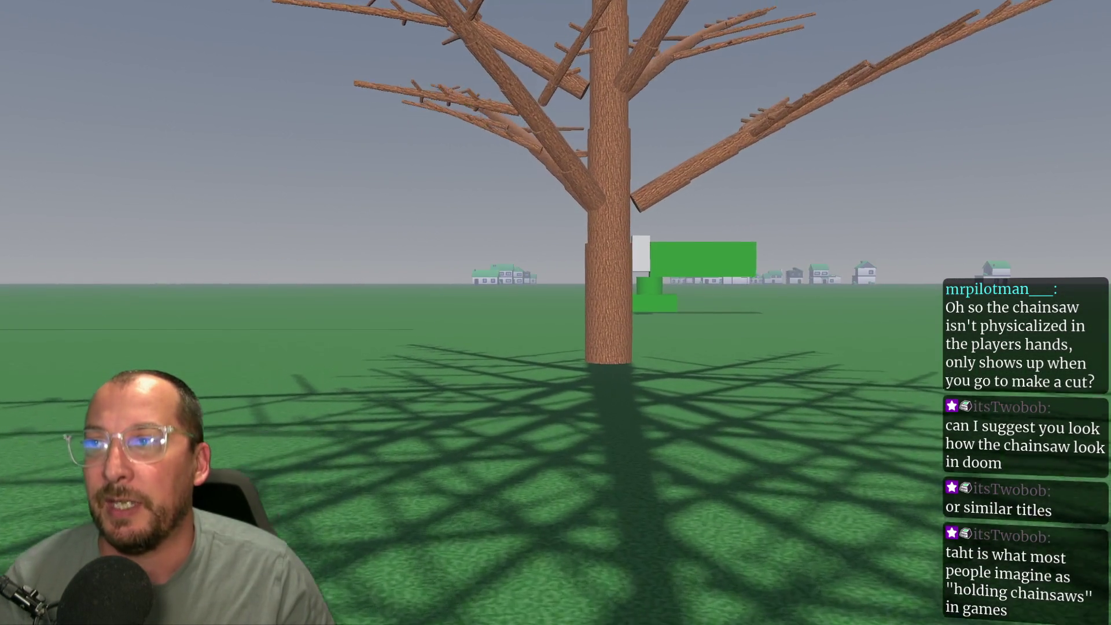
Walk to the tree, chainsaw the trunk, and cut through a fallen branch log
key(w)
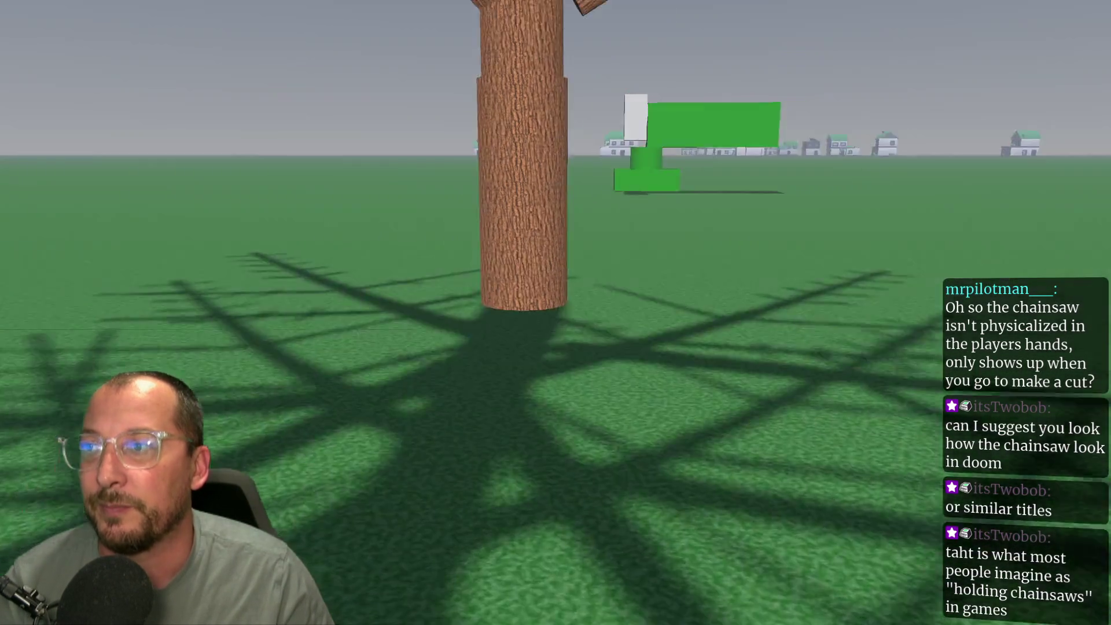
key(w)
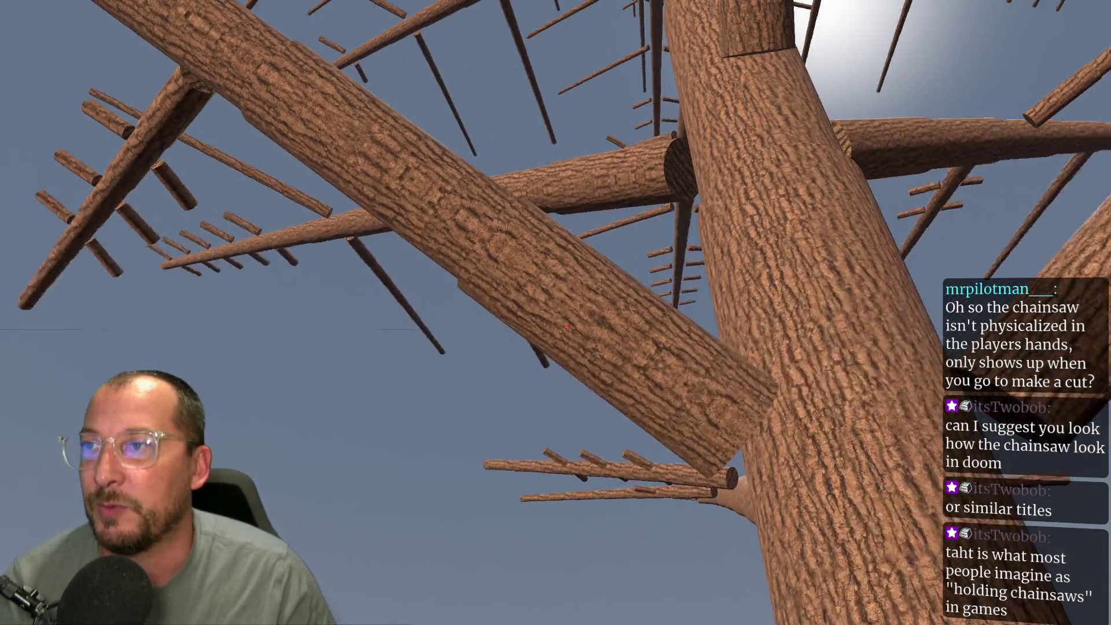
click(568, 327)
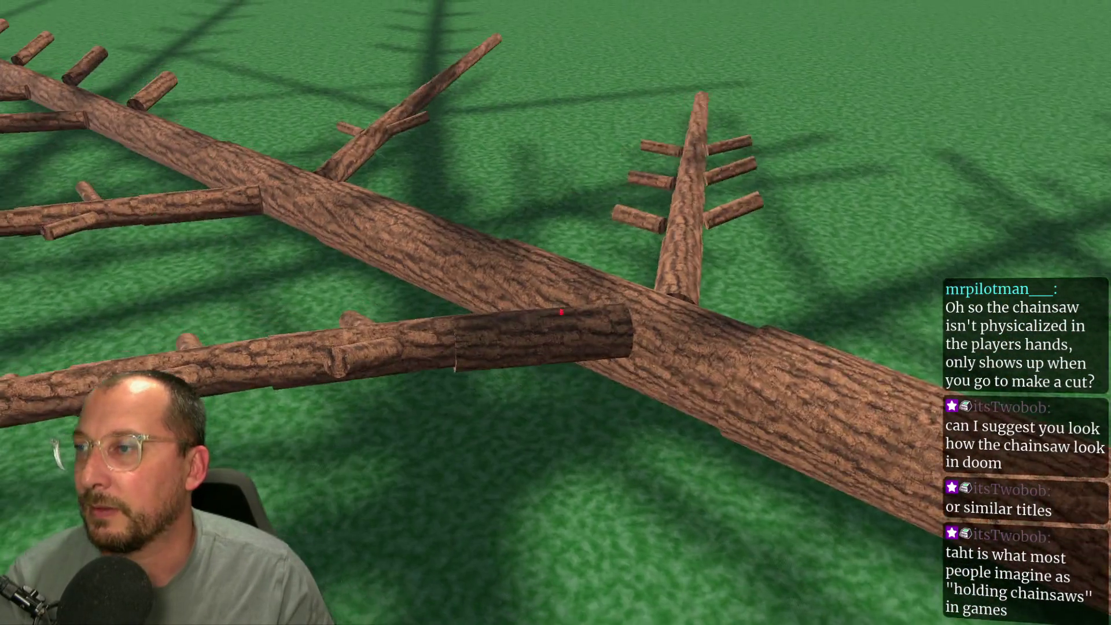
key(w)
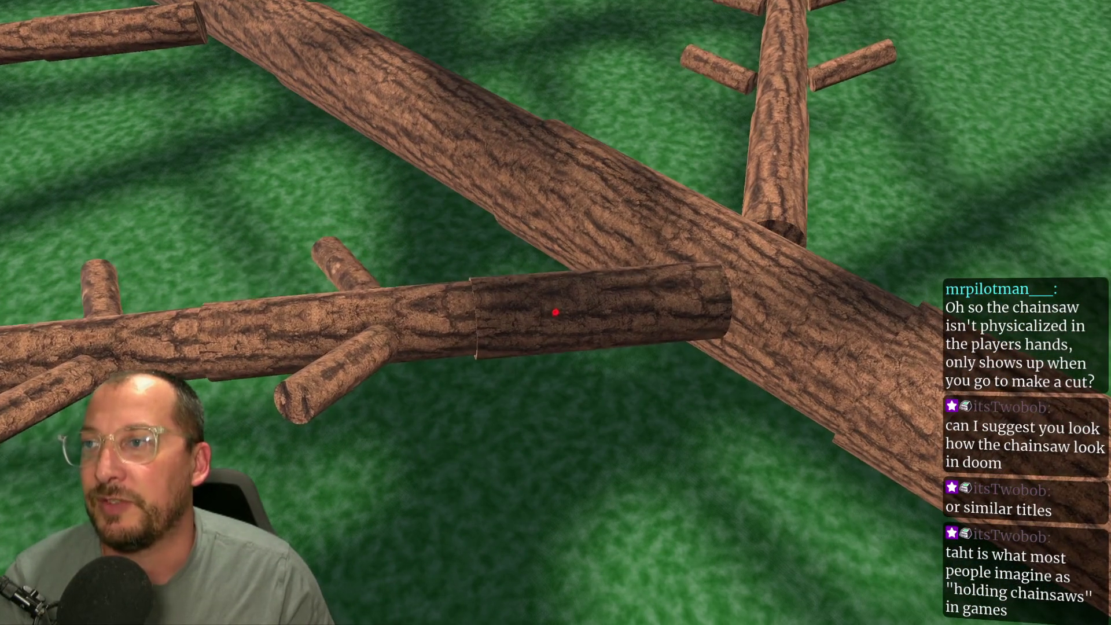
click(555, 312)
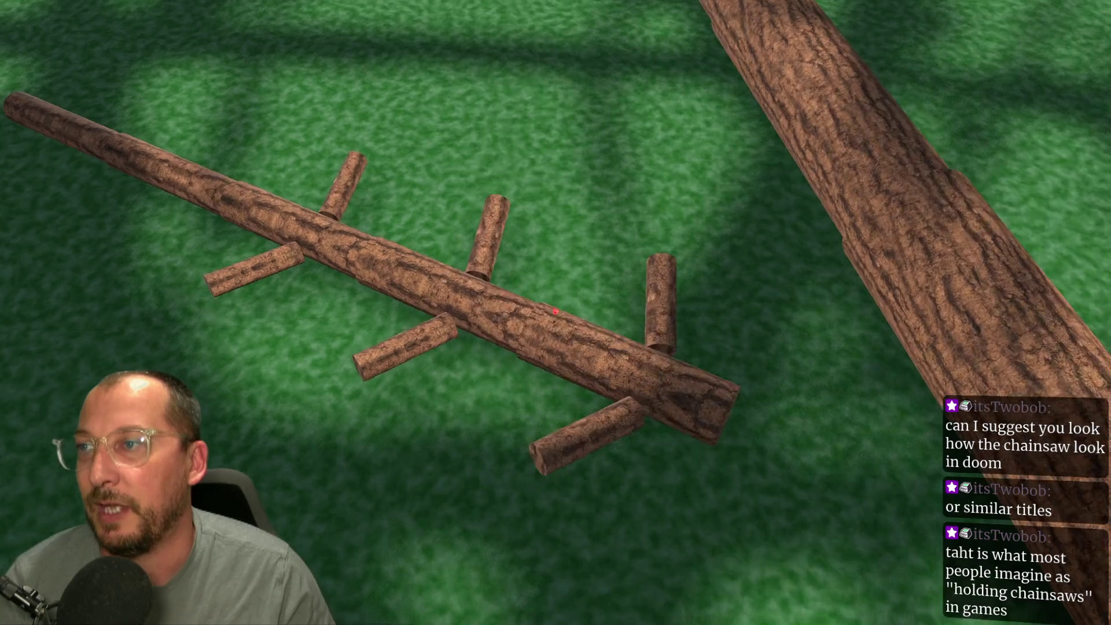
Pick up a branch log, drop it, then grab the pile of logs together
click(554, 311)
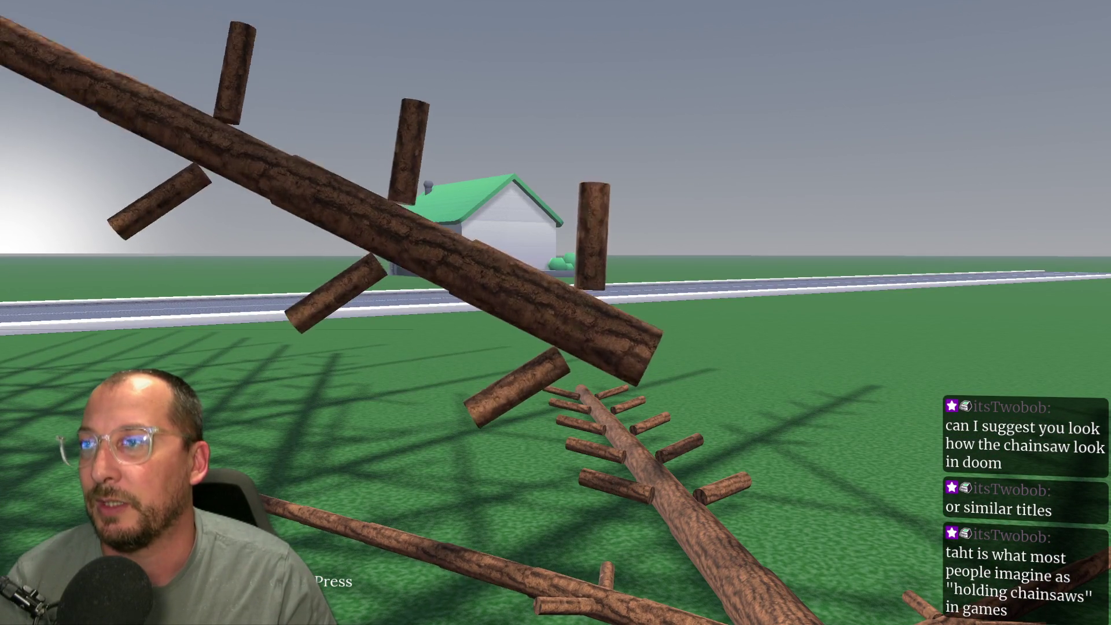
click(555, 313)
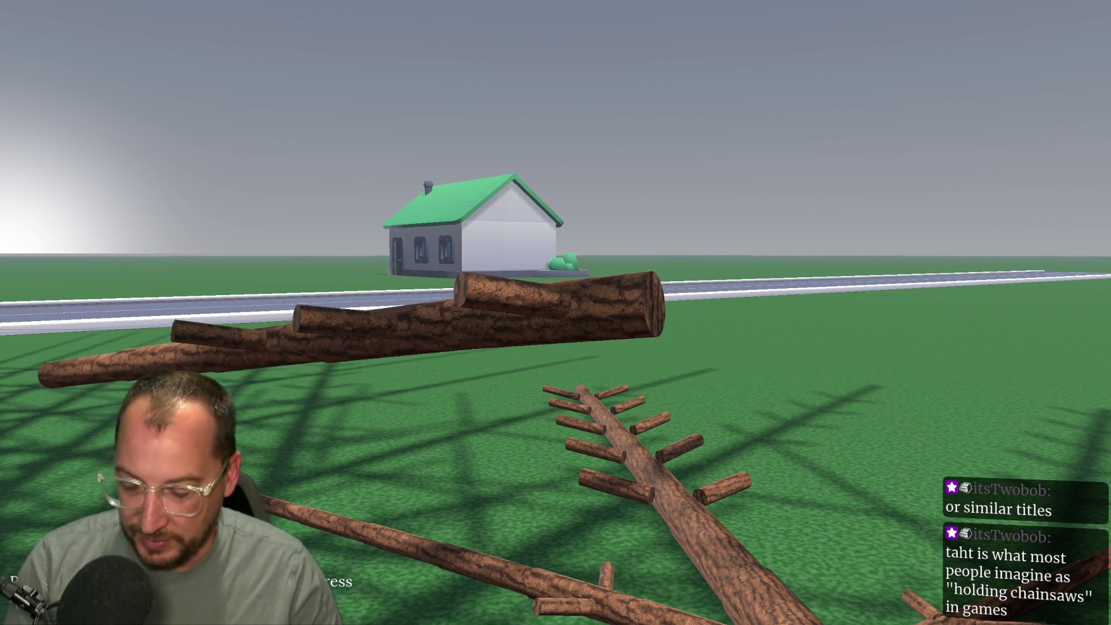
click(555, 313)
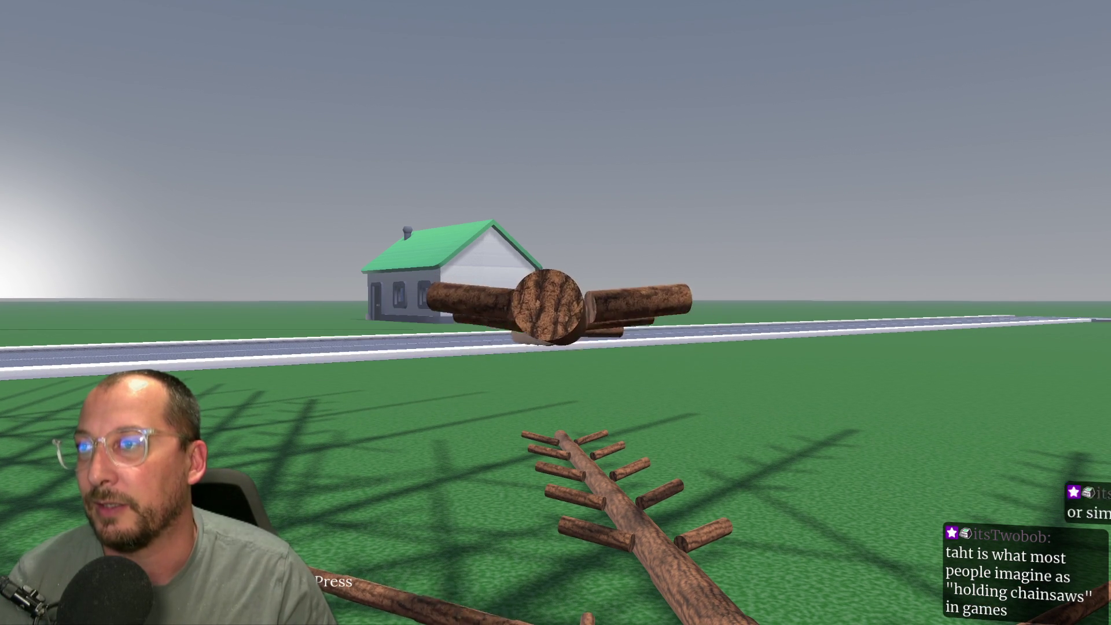
mouse_move(555, 312)
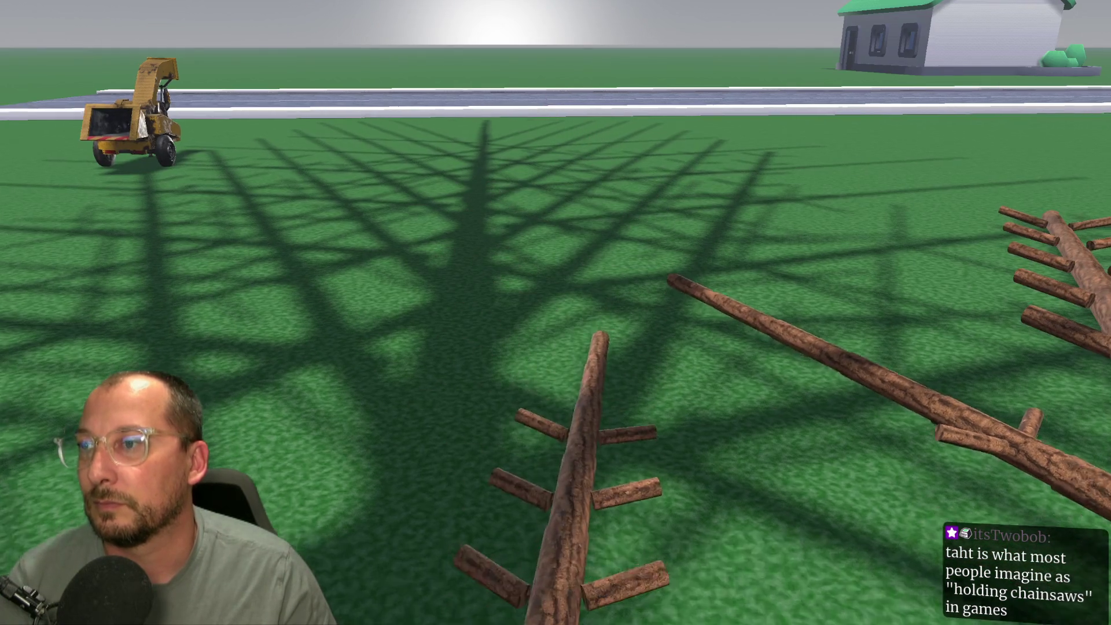
Cycle through the controller script and running game back to the Godot docs in the browser
key(alt+Tab)
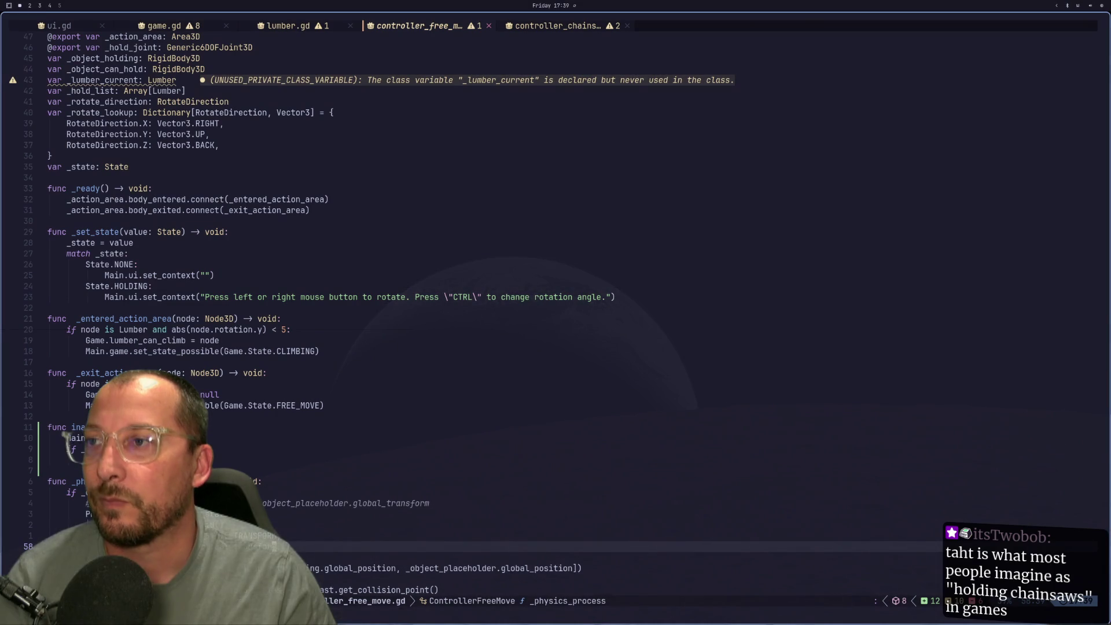
key(alt+Tab)
key(alt+Tab)
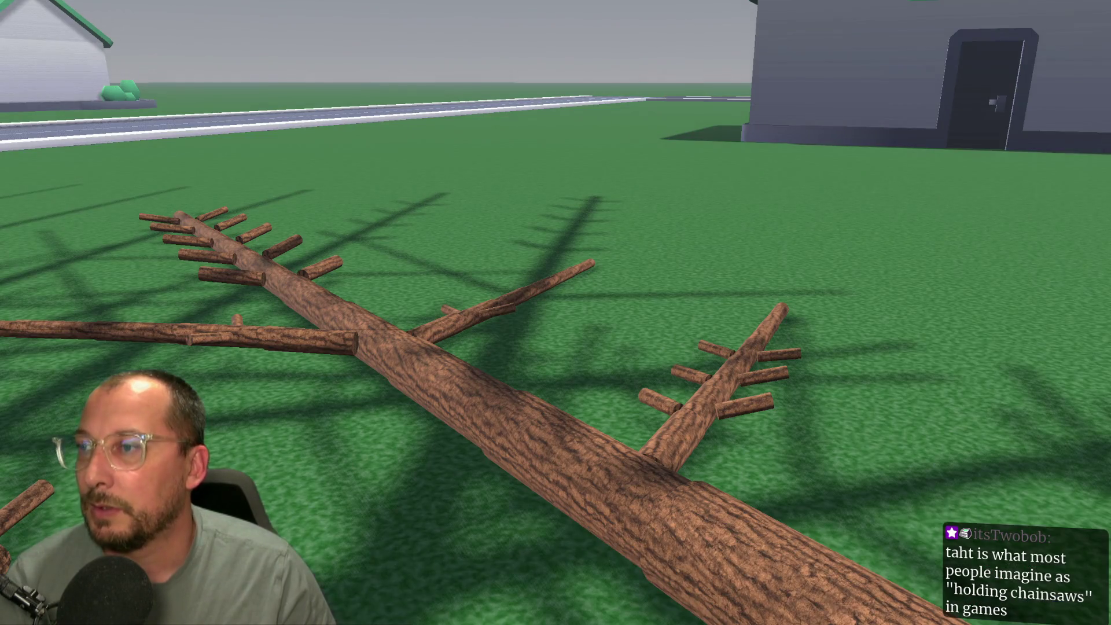
key(alt+Tab)
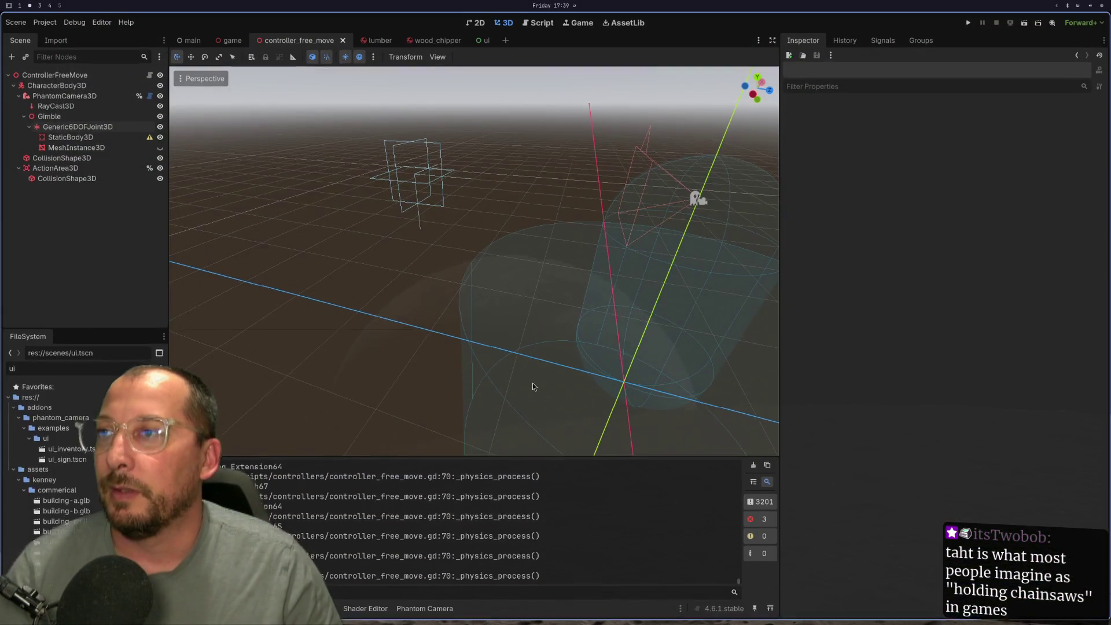
key(alt+Tab)
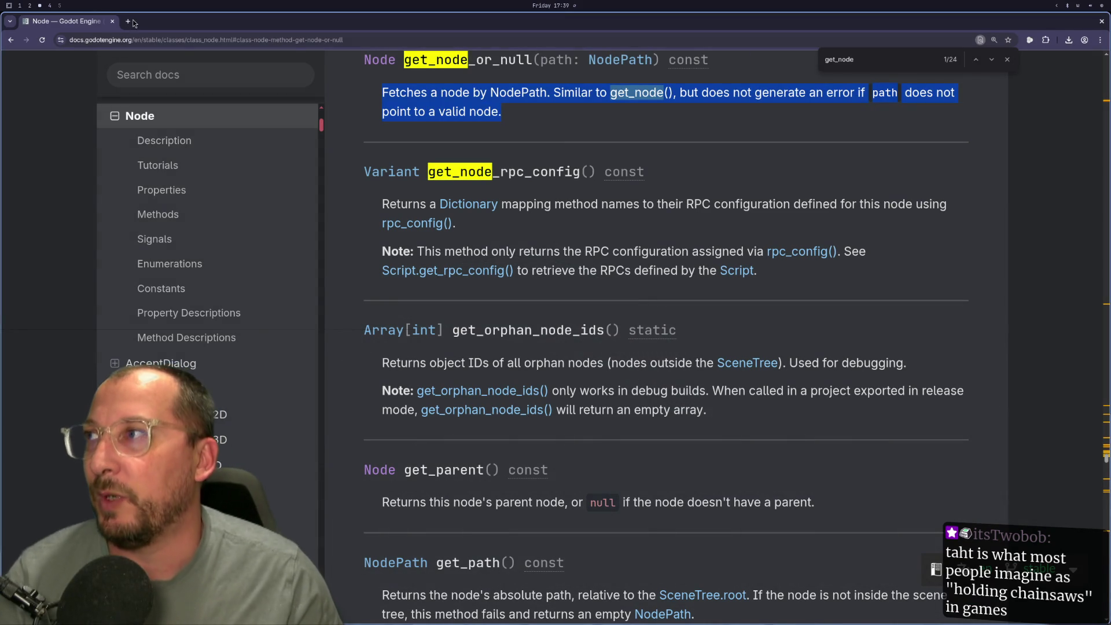
Search 'doom 2016 chainsaw' in a new tab and show the image results
click(128, 22)
text(di)
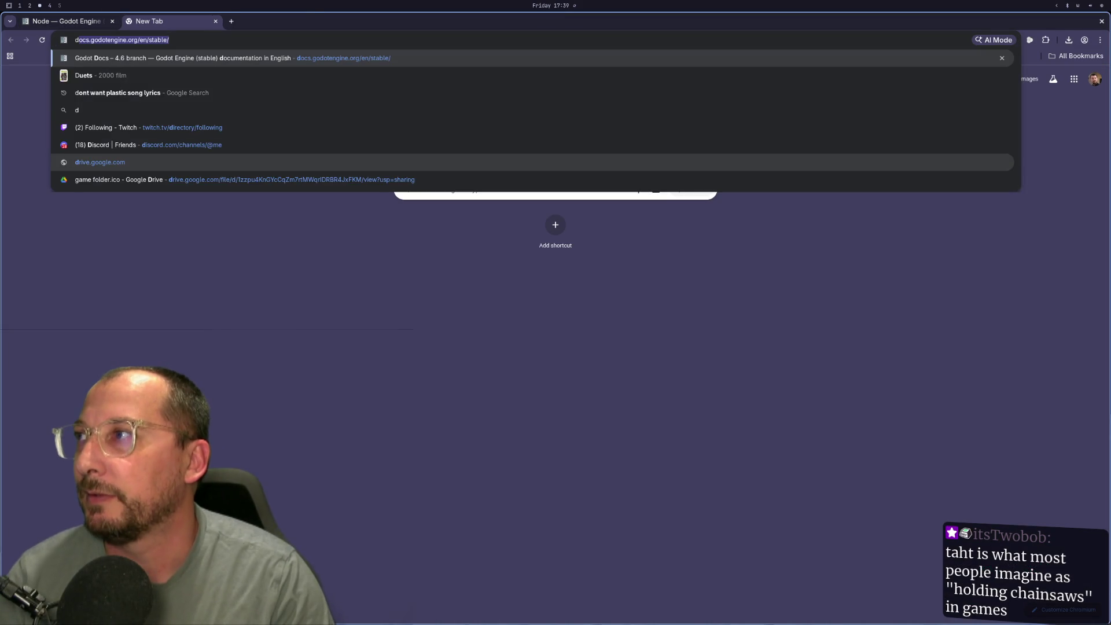
key(BackSpace)
key(BackSpace)
text(oom )
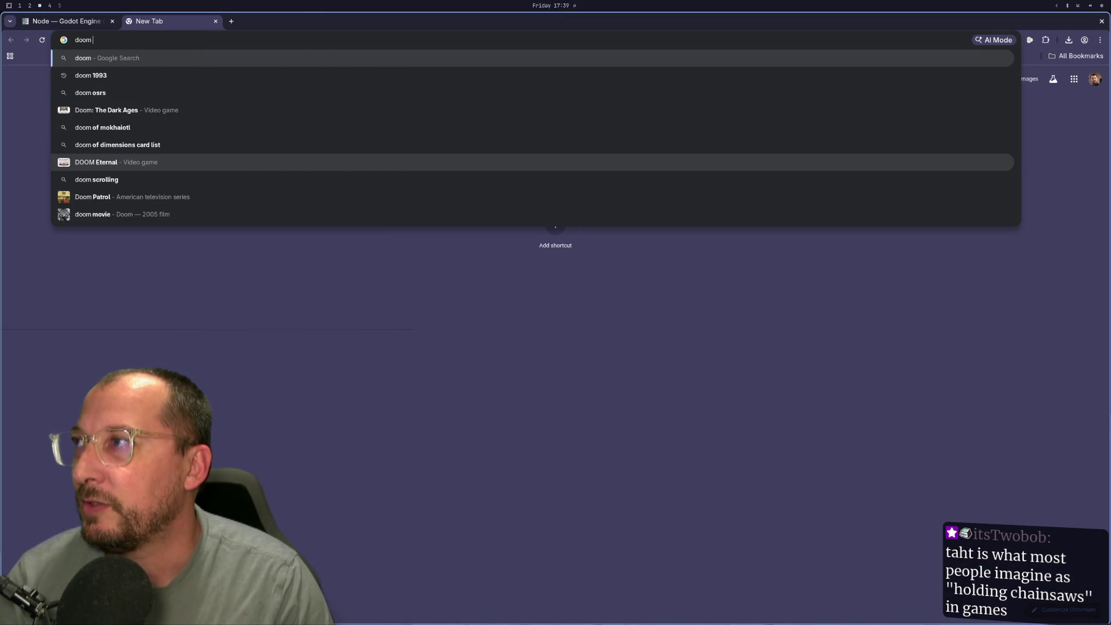
text(2015)
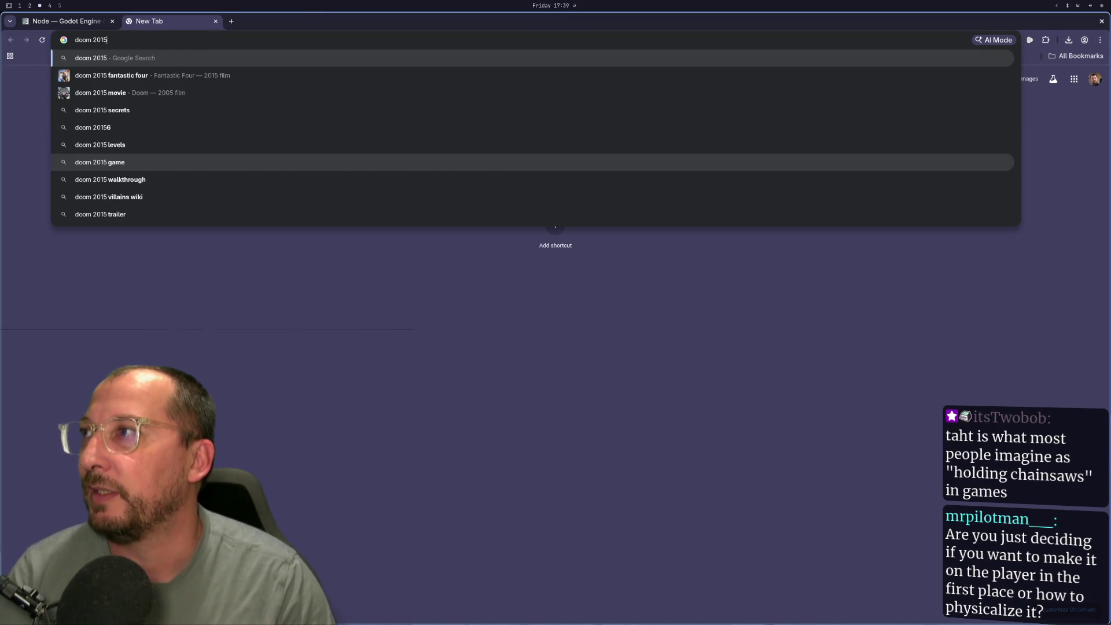
key(BackSpace)
text(6 chainsaw)
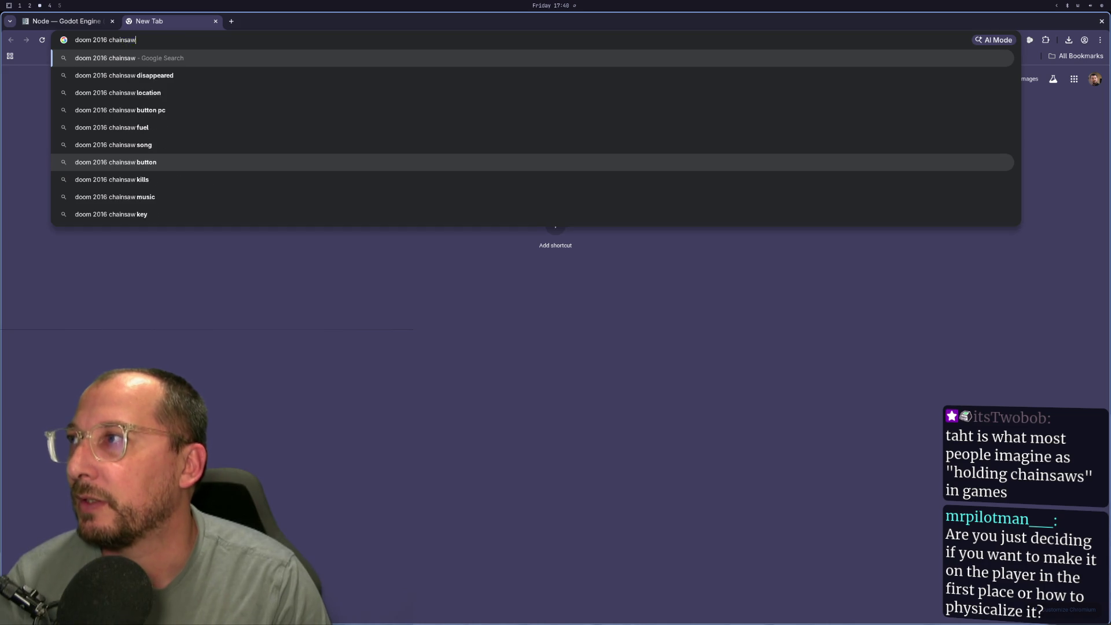
key(Return)
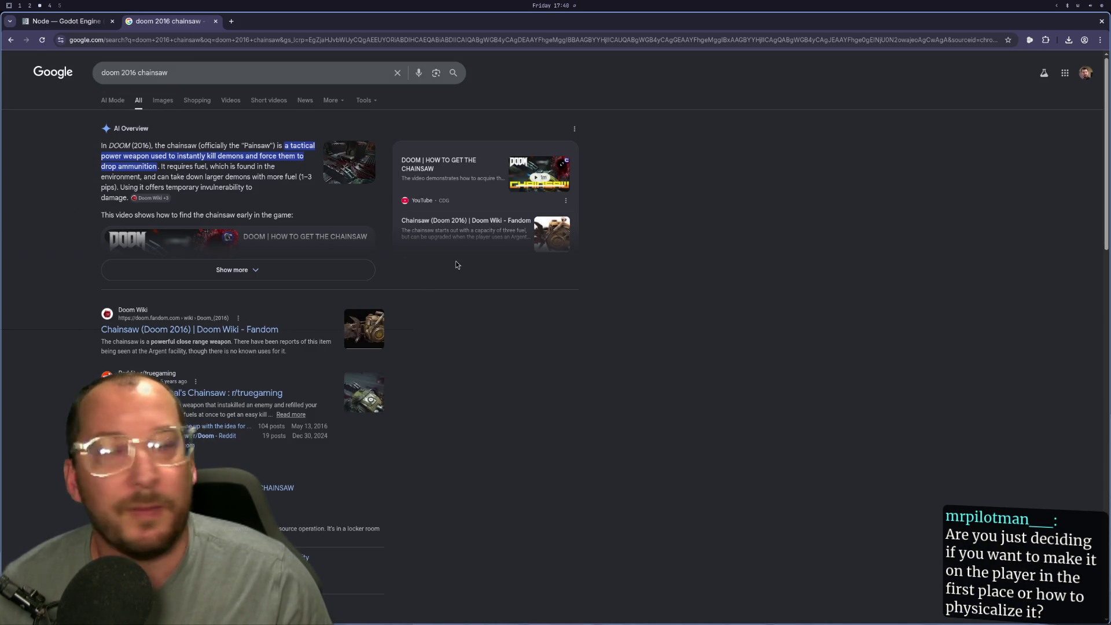
click(161, 96)
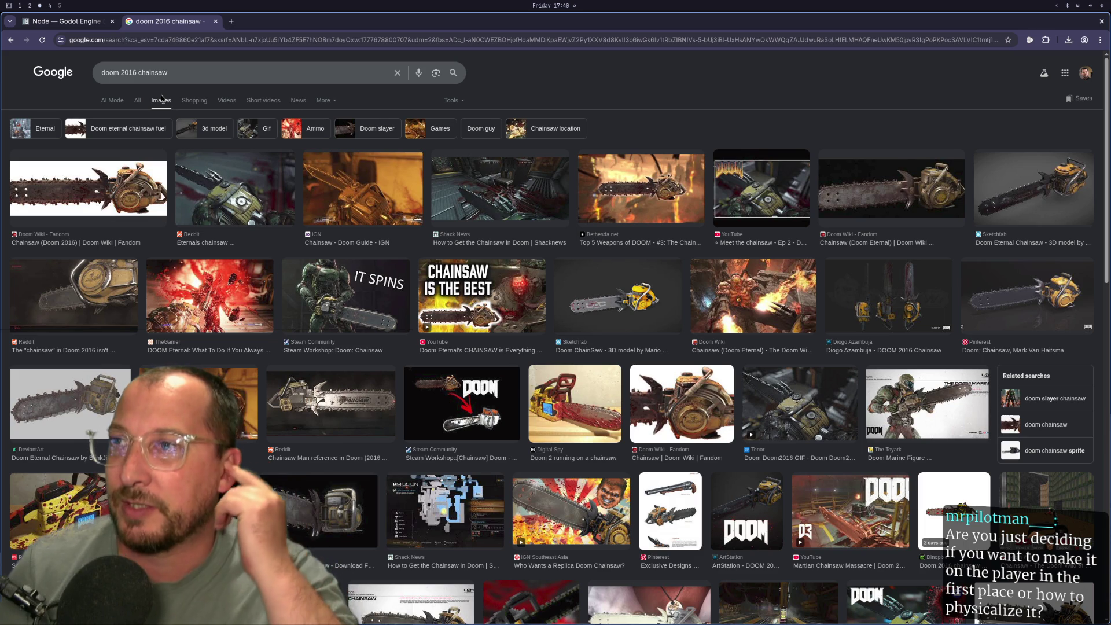
Launch the game in Godot and flip between it and the chainsaw images
key(super+2)
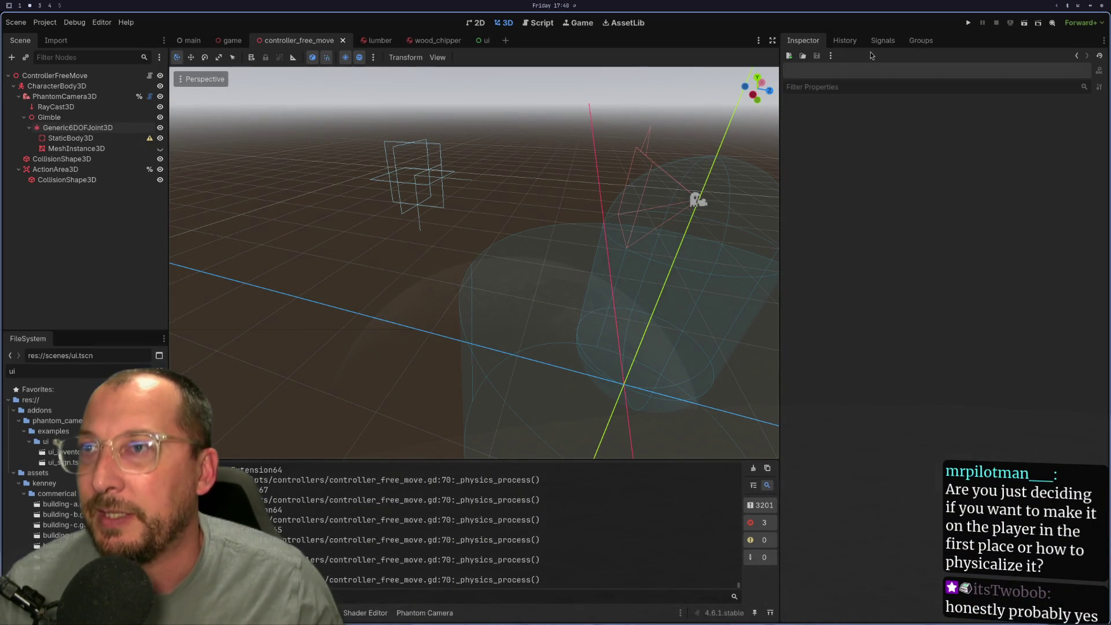
click(968, 24)
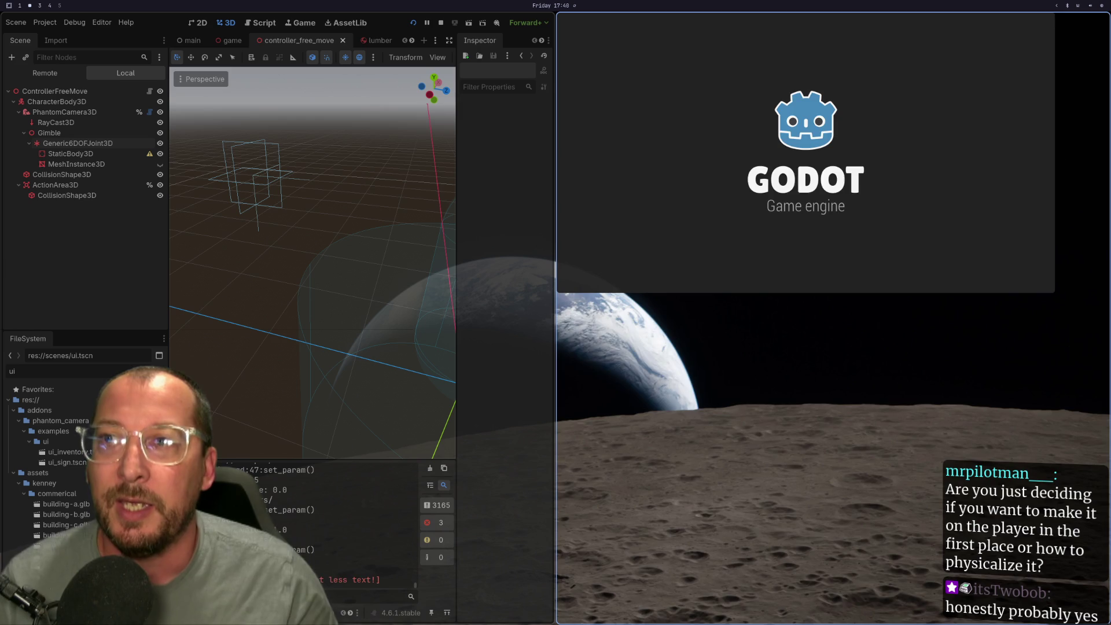
key(super+3)
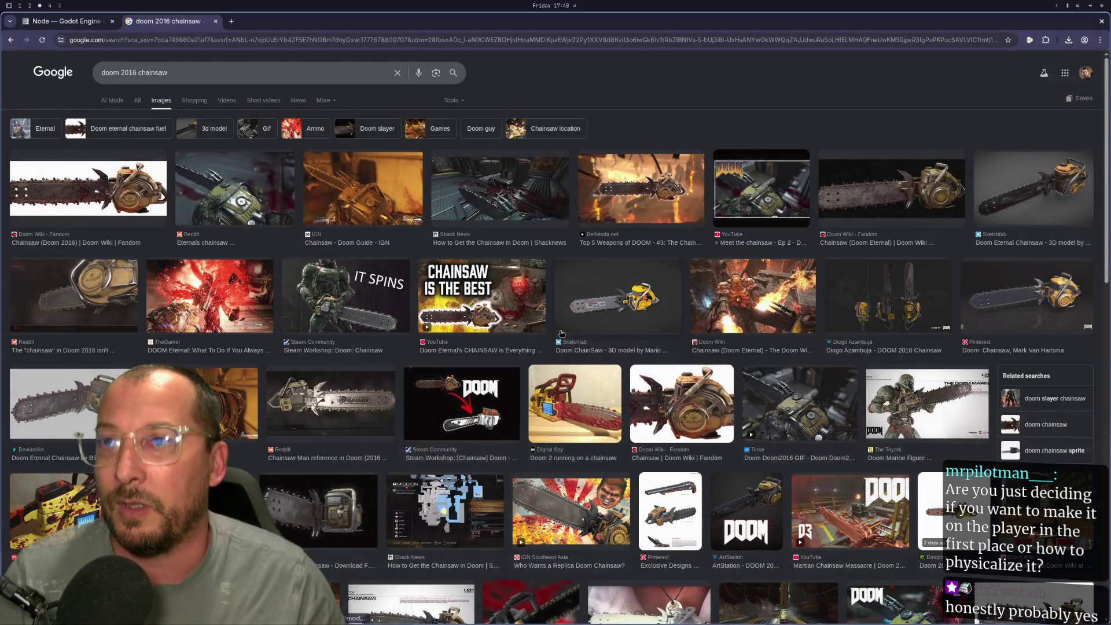
key(super+2)
key(super+3)
Launch Obsidian from the app launcher
key(super+space)
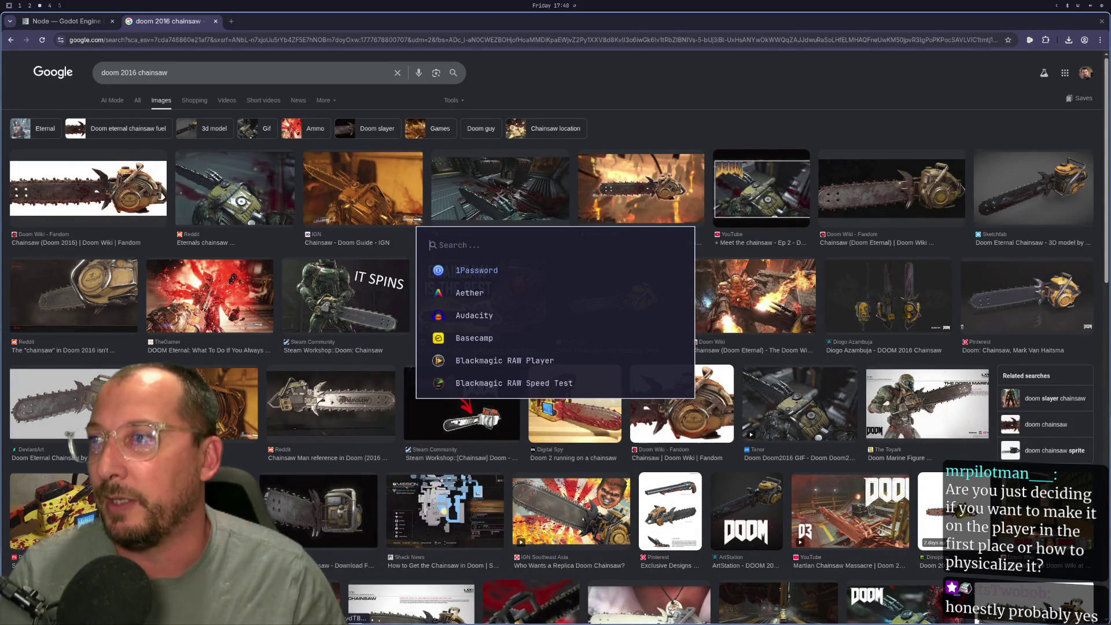
text(obs)
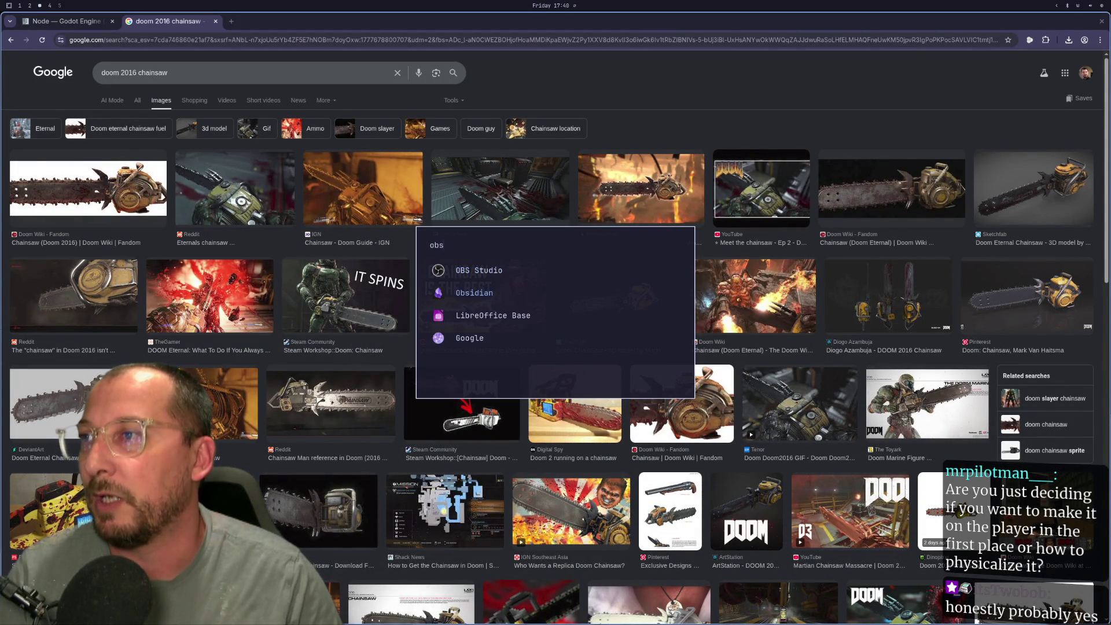
key(Return)
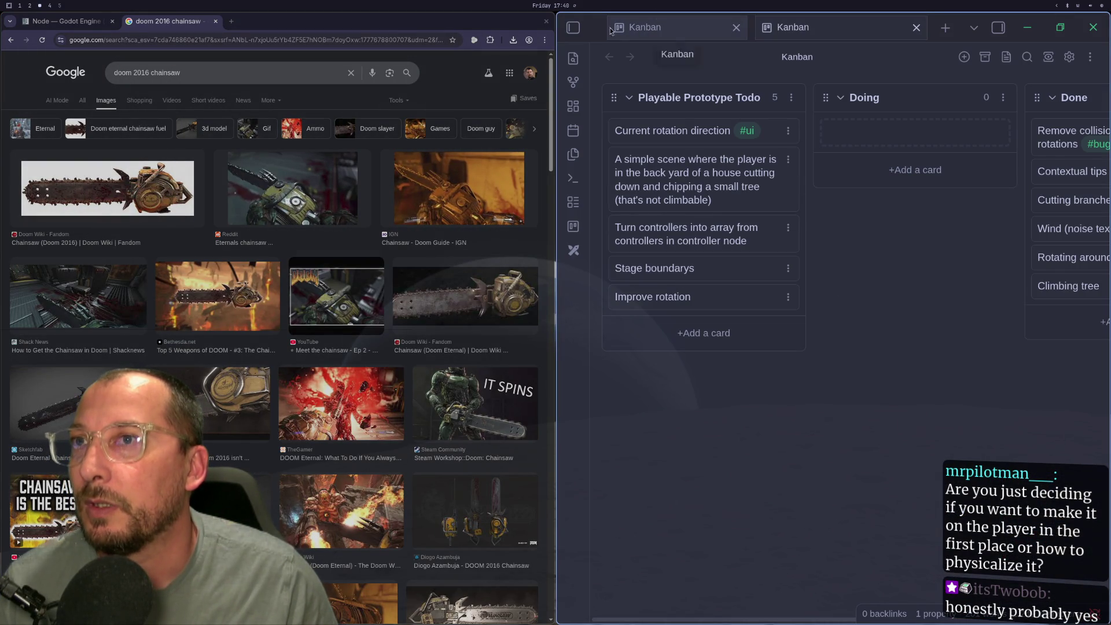
Create a new drawing inside the vault's Excalidraw folder
click(572, 29)
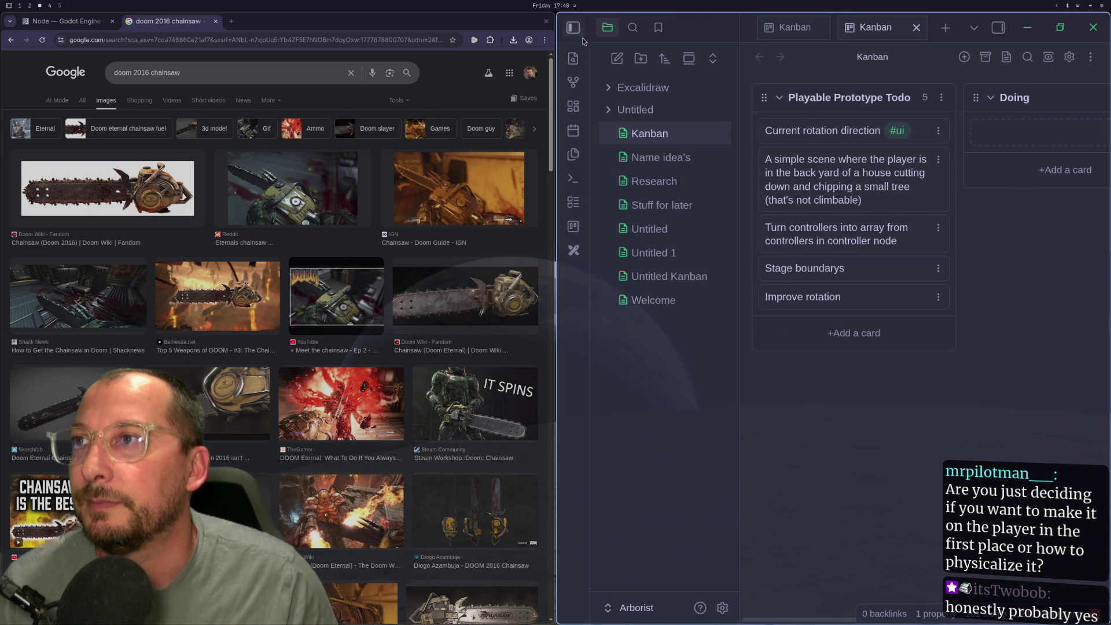
click(622, 92)
click(622, 92)
right_click(629, 90)
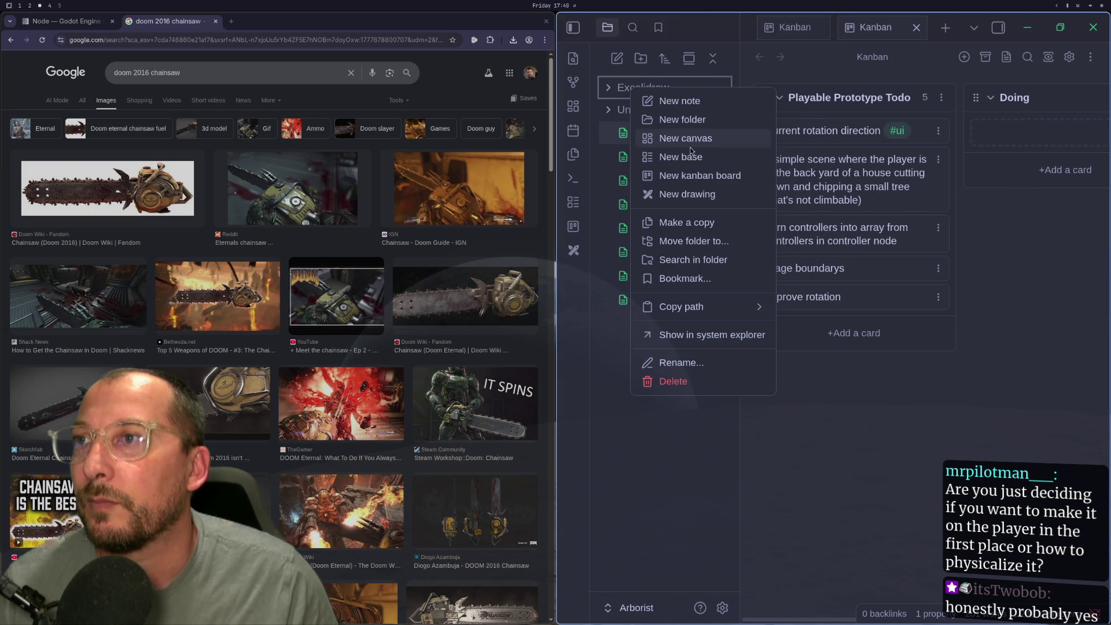
click(693, 197)
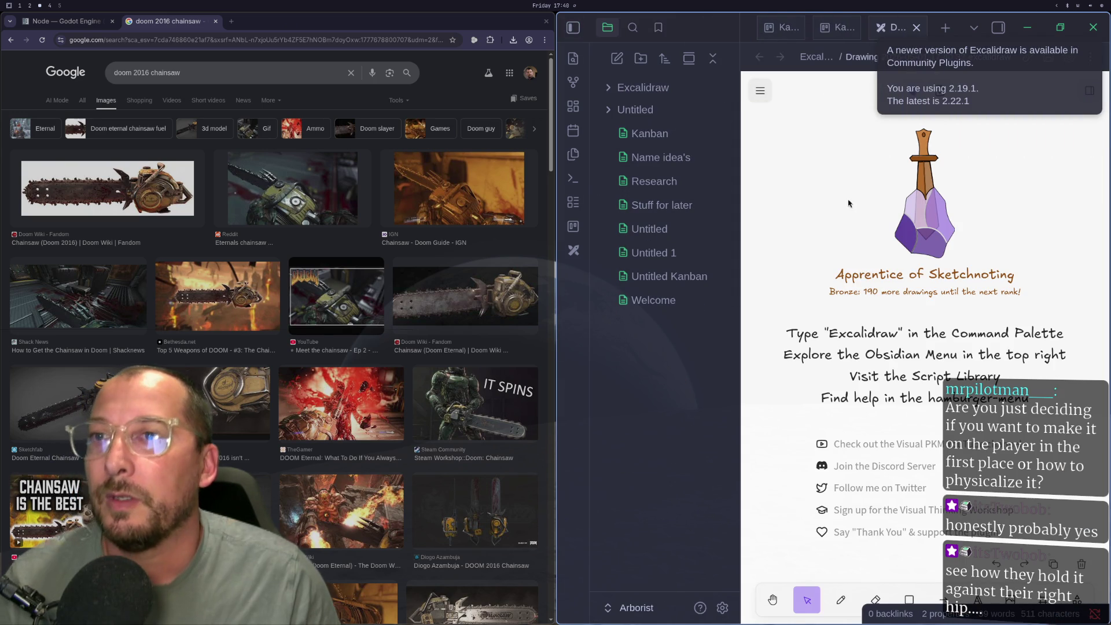
Go fullscreen, switch the drawing canvas to dark mode, and pick the freehand tool
key(super+f)
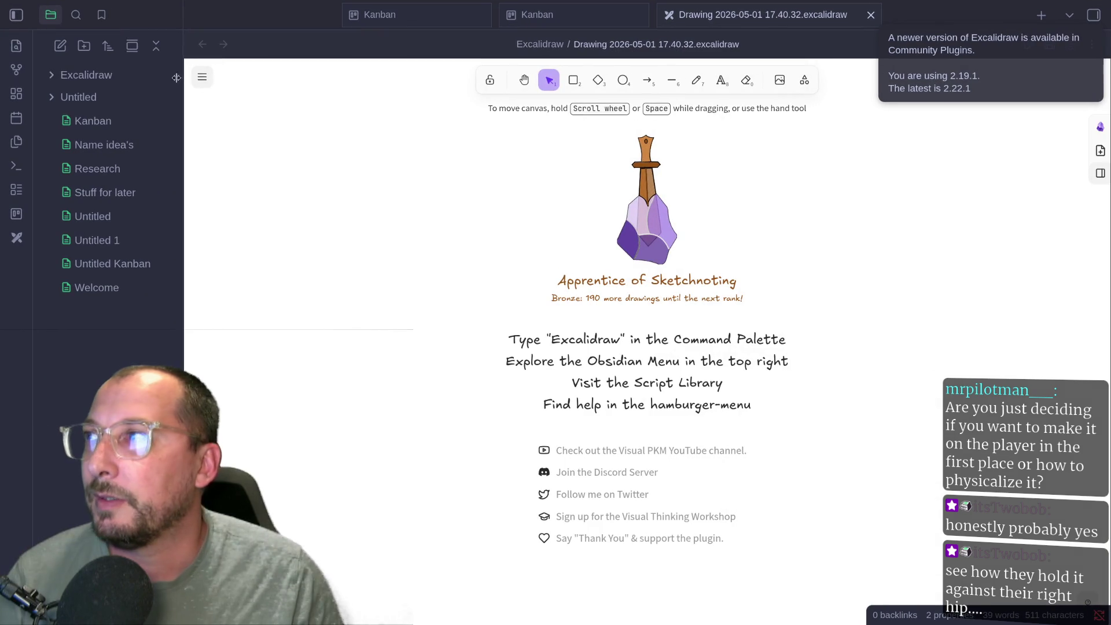
click(202, 77)
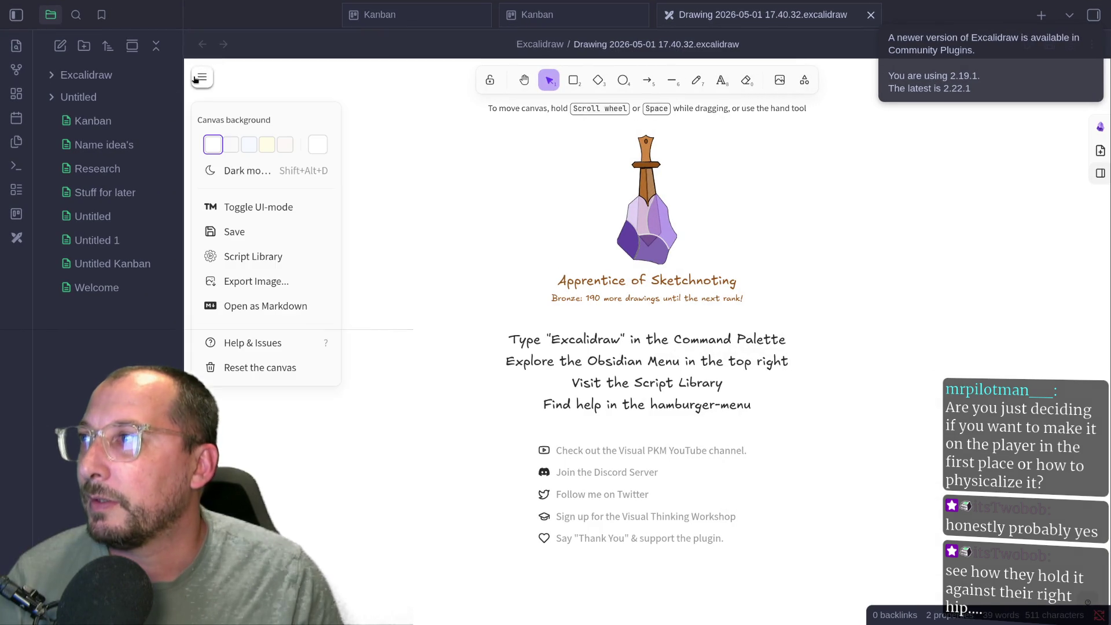
click(242, 170)
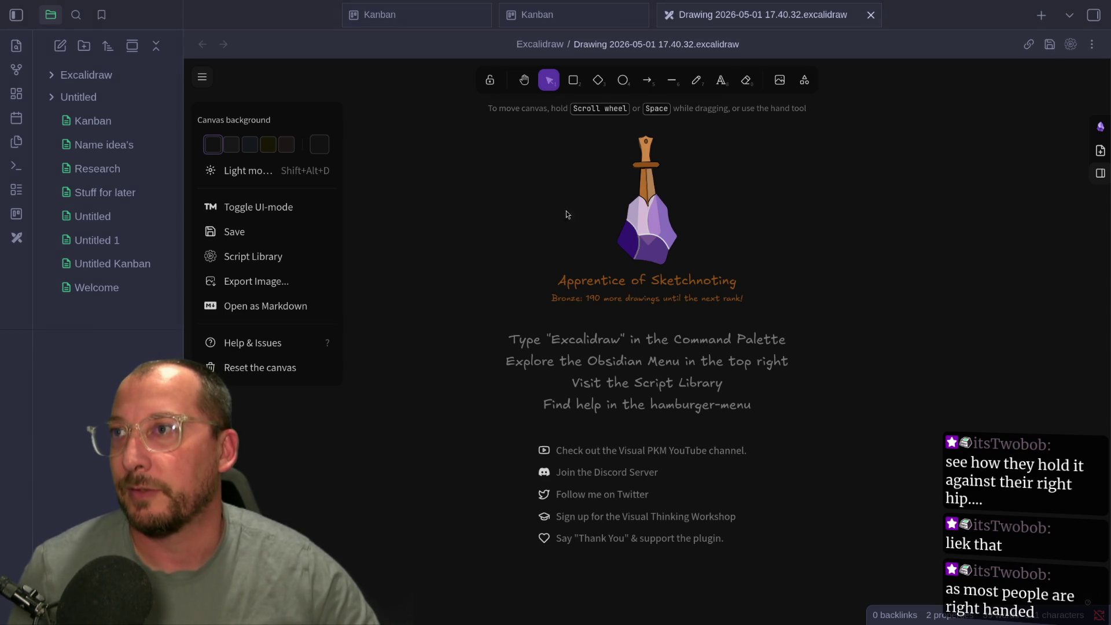
click(698, 82)
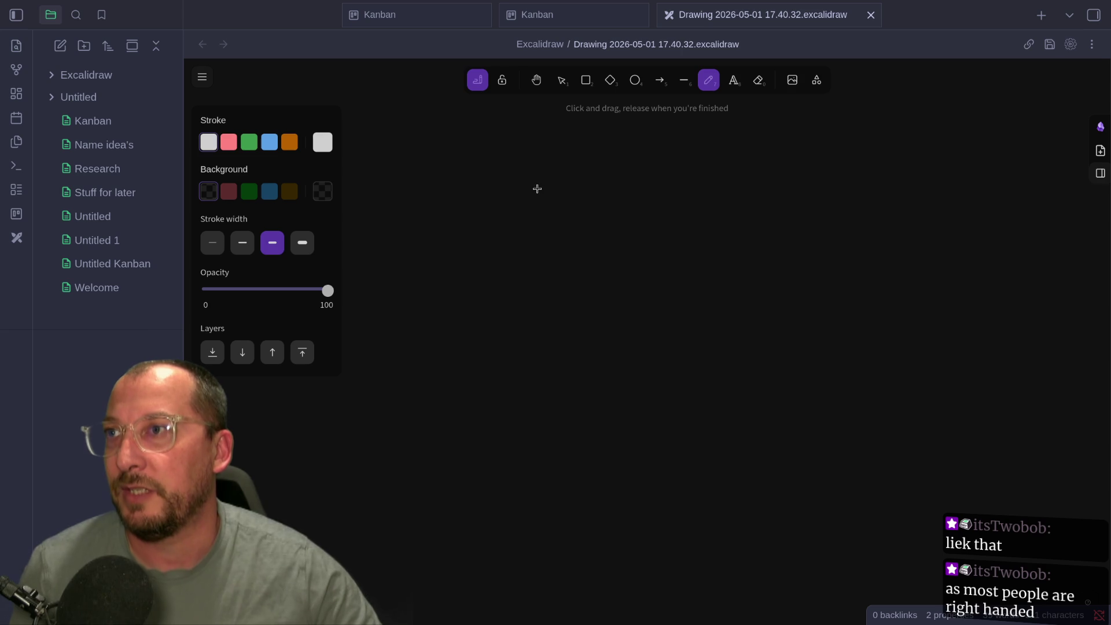
Draw the tall trunk rectangle and a right-pointing arrow beside it
click(583, 86)
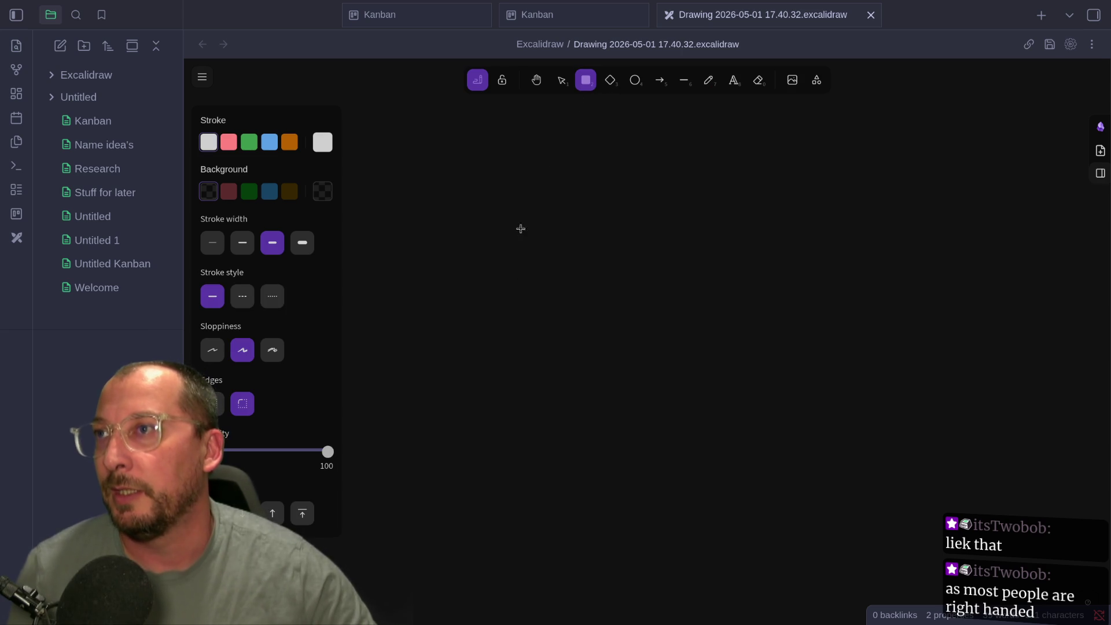
mouse_move(499, 177)
mouse_down()
mouse_move(602, 340)
mouse_move(667, 539)
mouse_up()
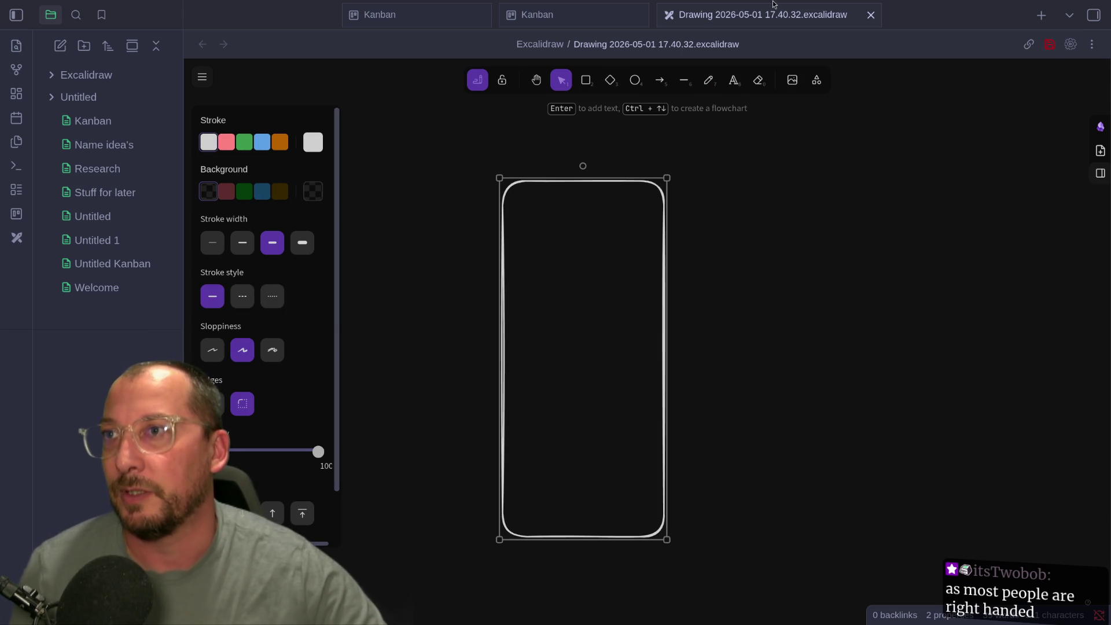
click(708, 81)
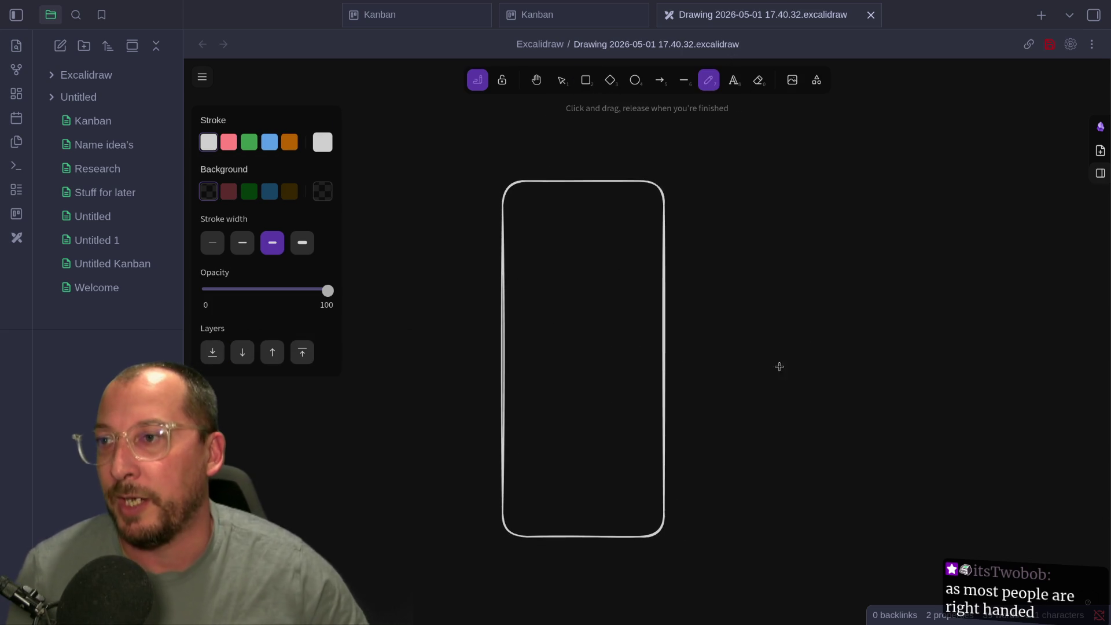
mouse_move(752, 337)
mouse_down()
mouse_move(867, 350)
mouse_move(854, 310)
mouse_up()
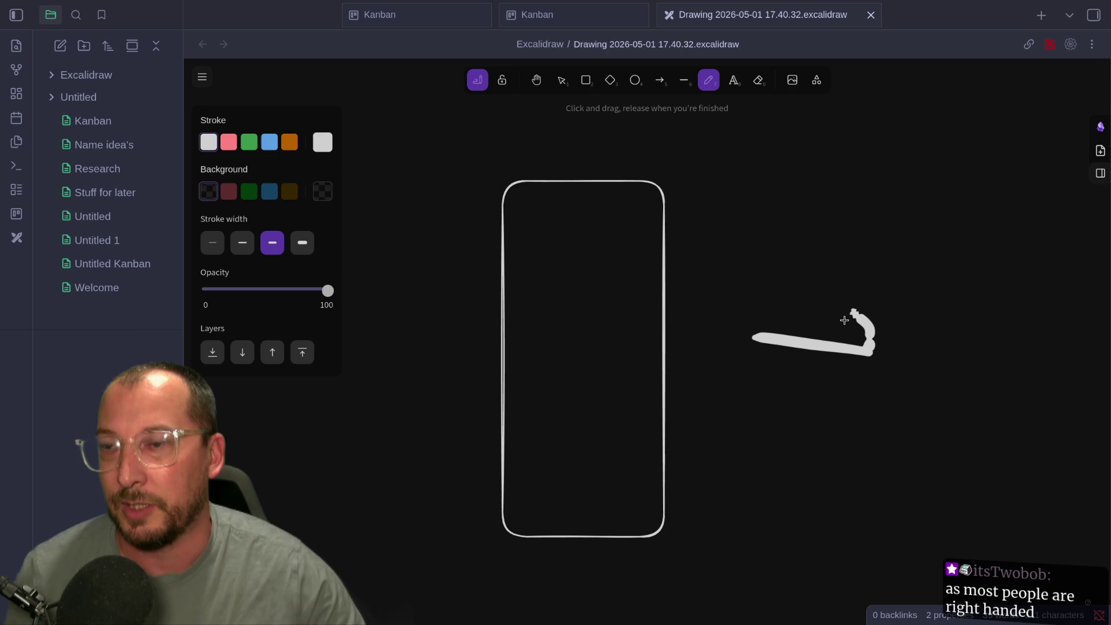
key(ctrl+z)
drag(736, 339, 836, 343)
mouse_move(805, 308)
mouse_down()
mouse_move(830, 338)
mouse_move(781, 364)
mouse_up()
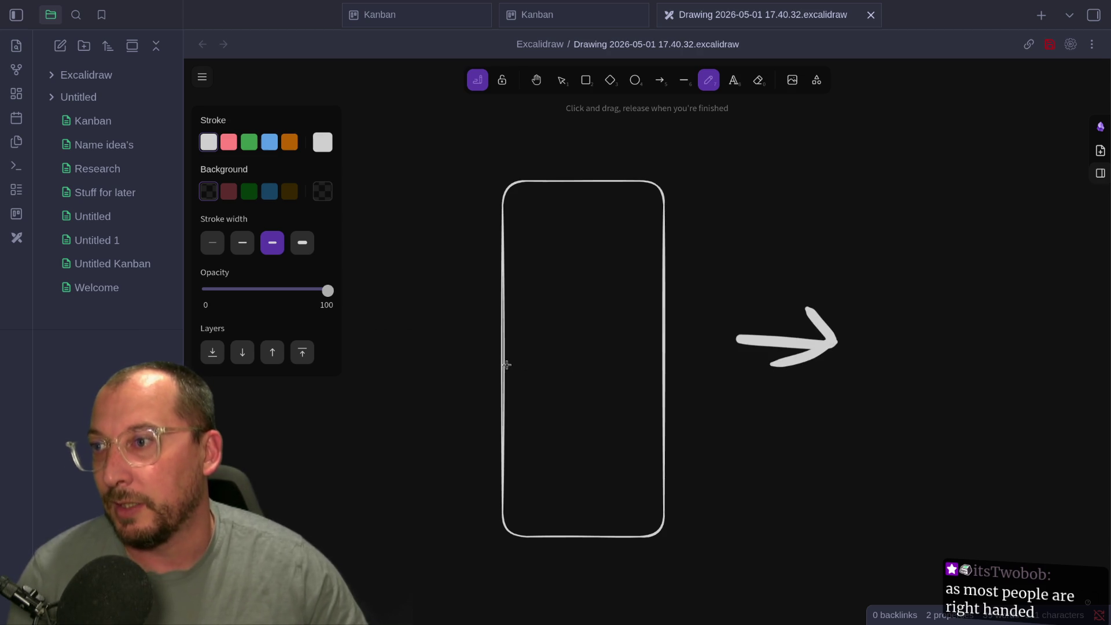
Try curved cut and stray strokes on the trunk, undoing them all
mouse_move(501, 360)
mouse_down()
mouse_move(548, 425)
mouse_move(499, 430)
mouse_move(677, 427)
mouse_up()
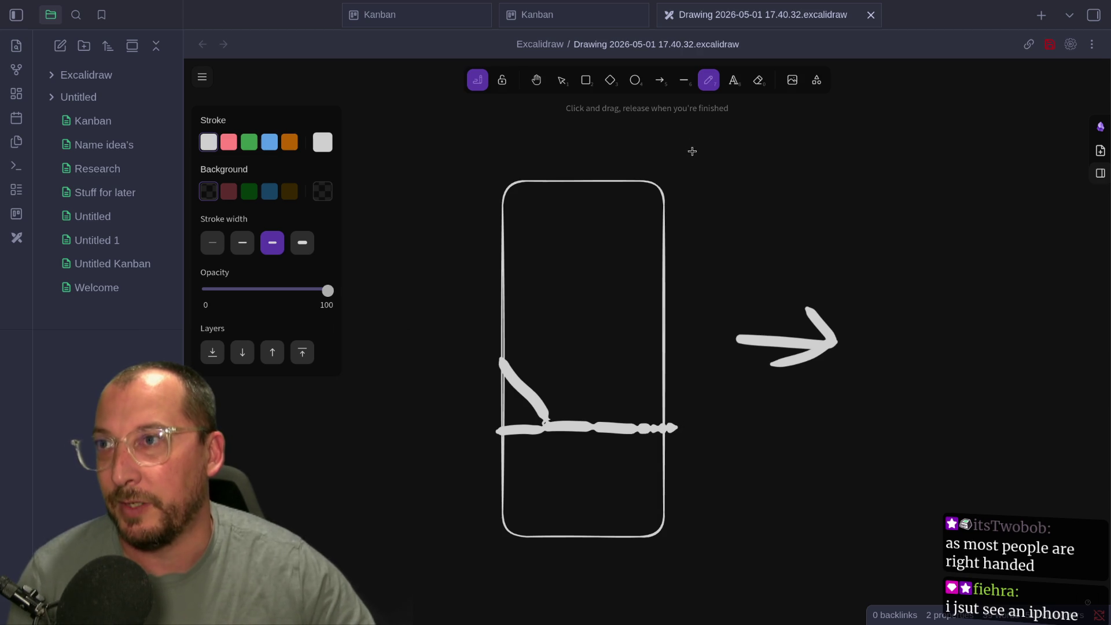
drag(692, 146, 723, 191)
key(ctrl+z)
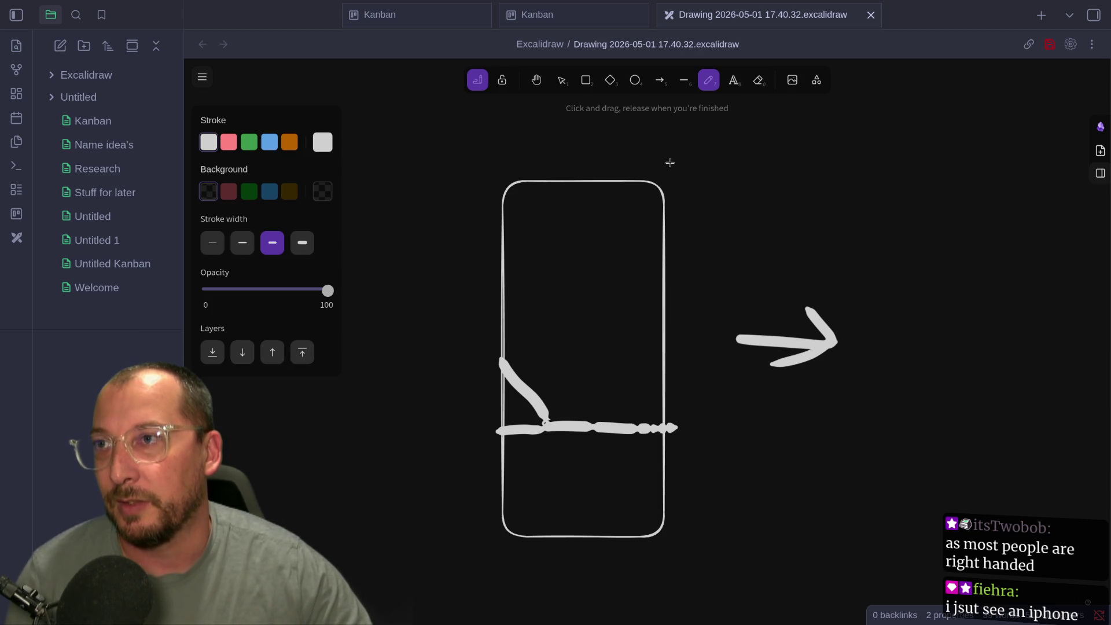
mouse_move(698, 168)
mouse_down()
mouse_move(711, 196)
mouse_move(781, 207)
mouse_move(797, 189)
mouse_move(745, 195)
mouse_up()
key(ctrl+z)
key(ctrl+z)
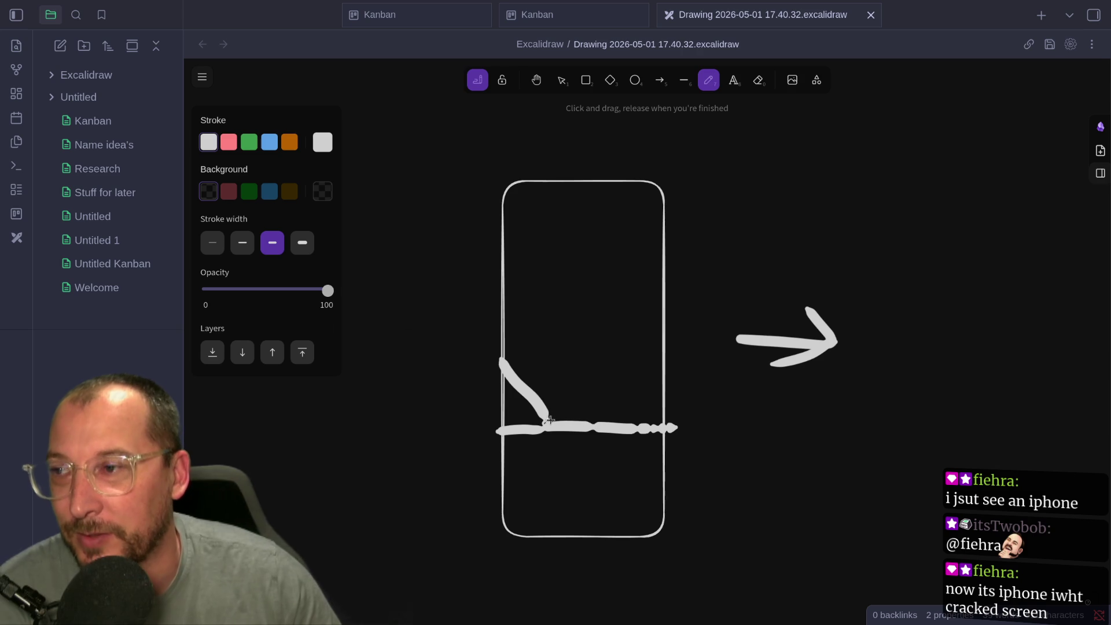
mouse_move(495, 388)
mouse_down()
mouse_move(524, 422)
mouse_move(529, 410)
mouse_move(508, 412)
mouse_move(522, 424)
mouse_up()
key(ctrl+z)
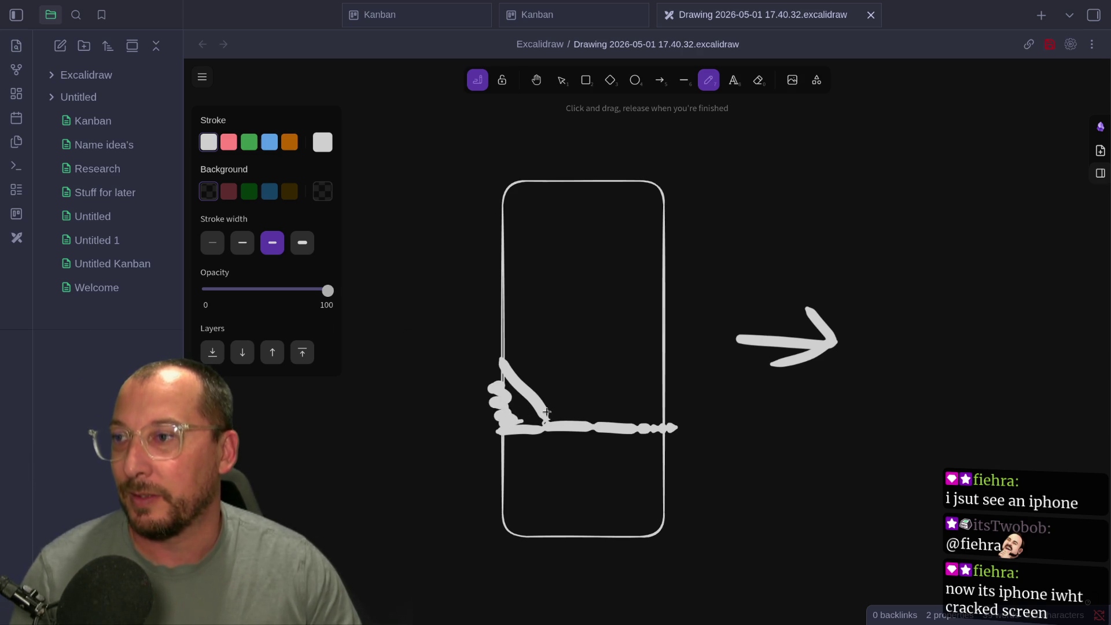
key(ctrl+z)
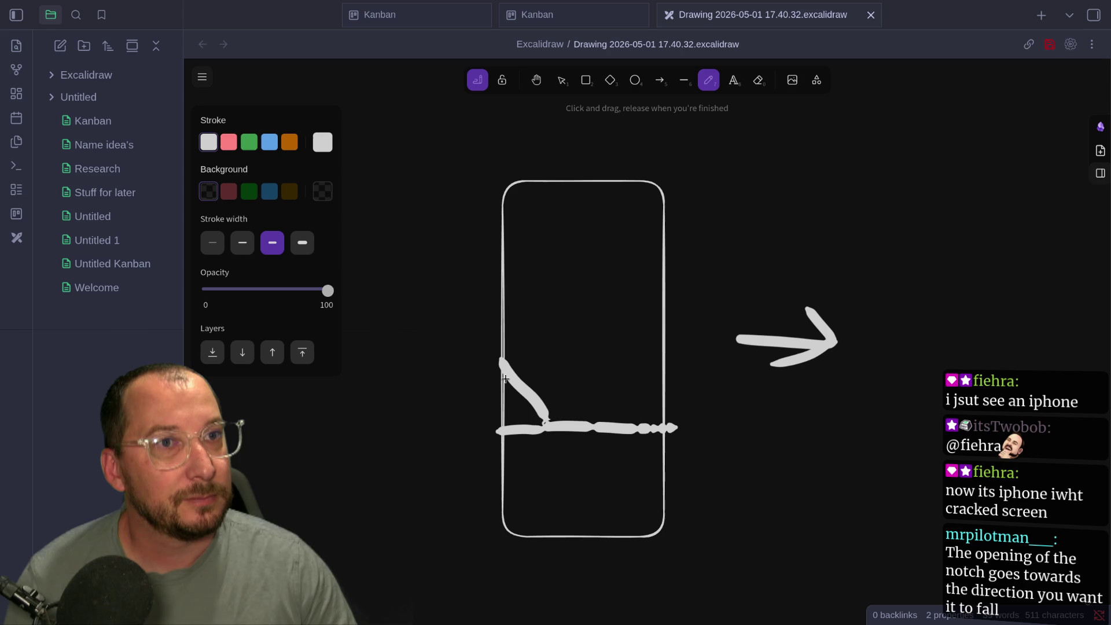
key(ctrl+z)
key(ctrl+z)
key(ctrl+z)
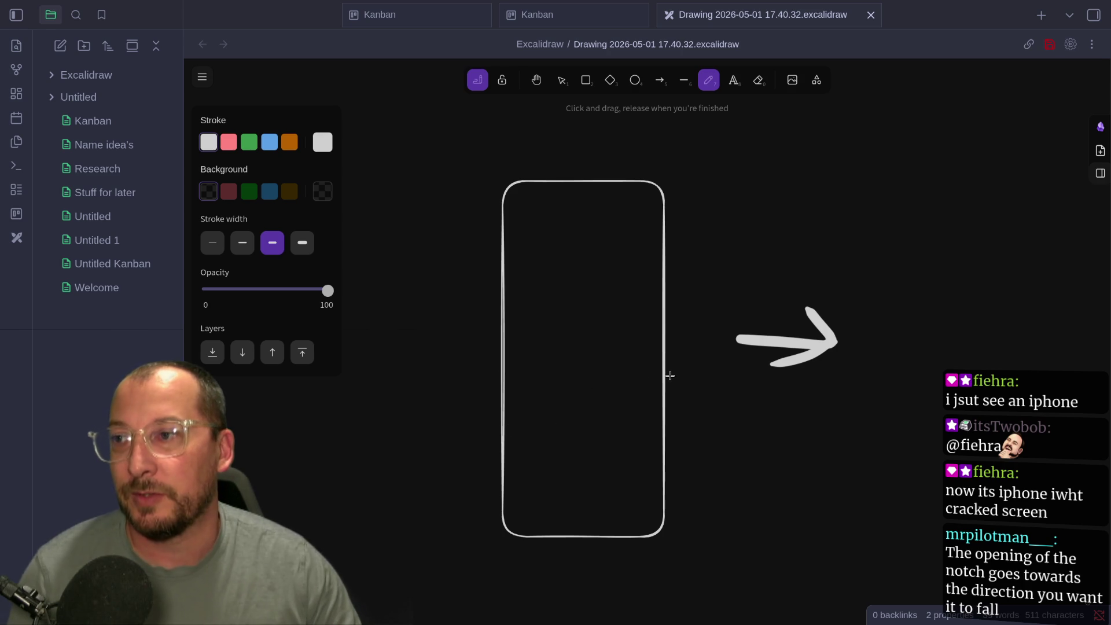
Try wedge notch and back-cut strokes inside the trunk, undoing each attempt
mouse_move(687, 346)
mouse_down()
mouse_move(603, 412)
mouse_move(669, 426)
mouse_up()
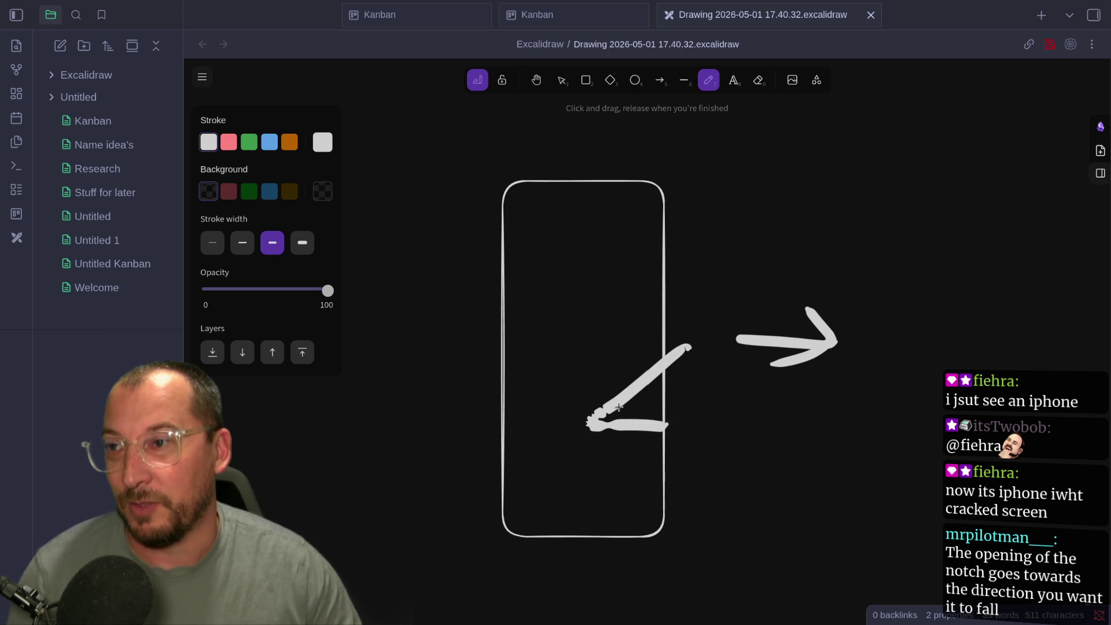
mouse_move(512, 416)
mouse_down()
mouse_move(497, 420)
mouse_move(607, 411)
mouse_up()
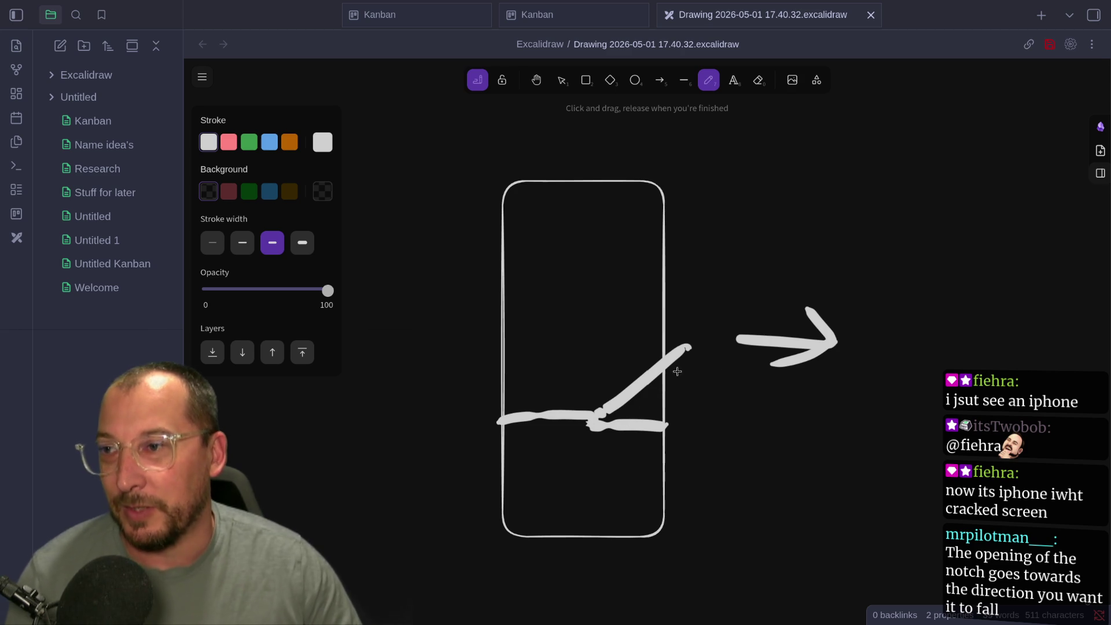
key(ctrl+z)
mouse_move(517, 422)
mouse_down()
mouse_move(504, 421)
mouse_move(610, 422)
mouse_up()
key(ctrl+z)
key(ctrl+z)
mouse_move(509, 360)
mouse_down()
mouse_move(562, 414)
mouse_move(509, 417)
mouse_move(651, 420)
mouse_up()
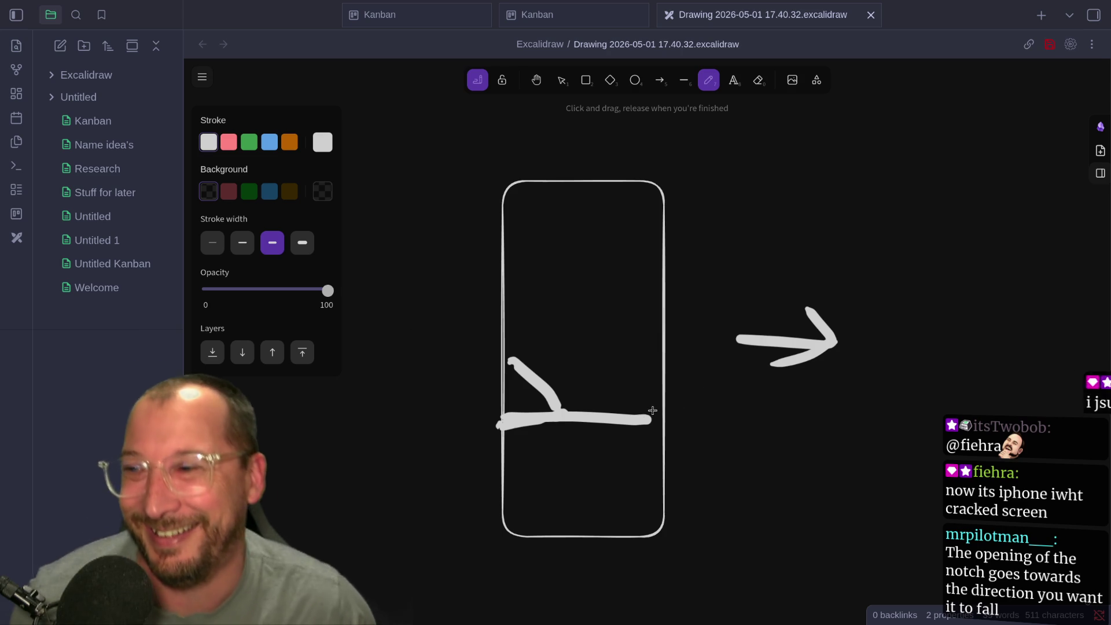
key(ctrl+z)
key(ctrl+z)
mouse_move(660, 361)
mouse_down()
mouse_move(590, 409)
mouse_move(657, 424)
mouse_up()
key(ctrl+z)
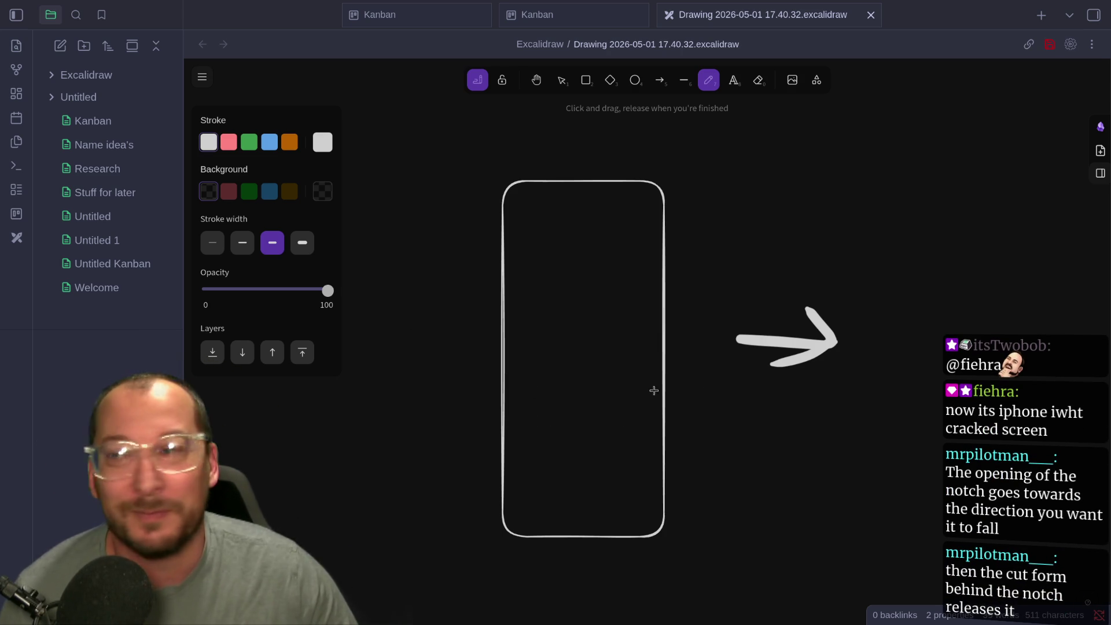
Settle on a wedge notch in the trunk's lower right, then return to Godot
mouse_move(668, 373)
mouse_down()
mouse_move(645, 435)
mouse_move(674, 435)
mouse_move(492, 440)
mouse_up()
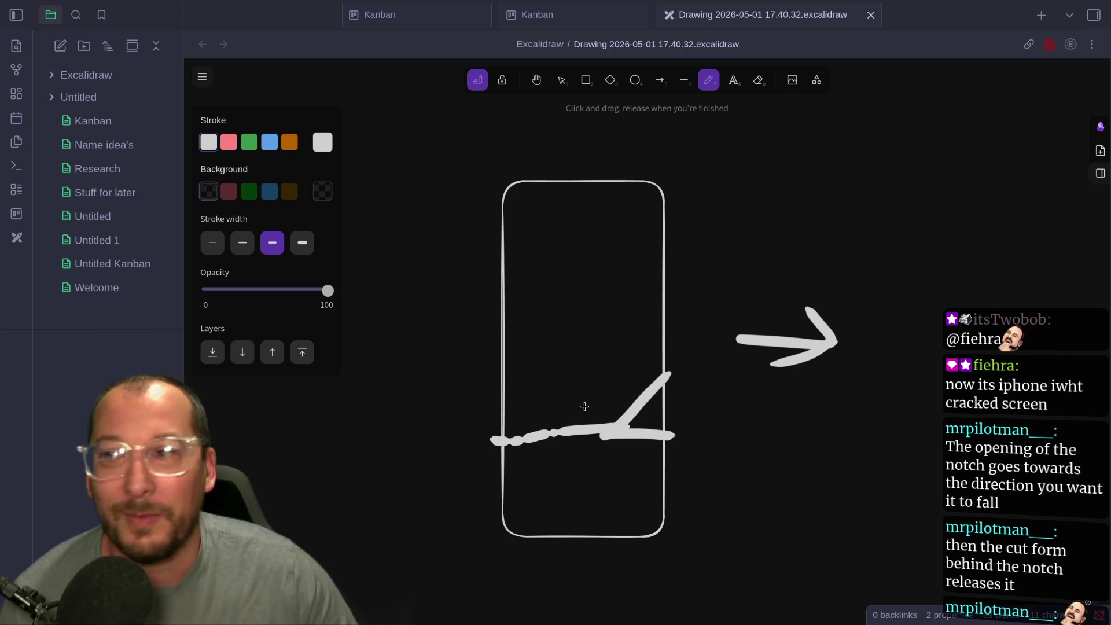
key(ctrl+z)
mouse_move(604, 435)
mouse_down()
mouse_move(510, 412)
mouse_move(564, 411)
mouse_move(608, 430)
mouse_up()
key(ctrl+z)
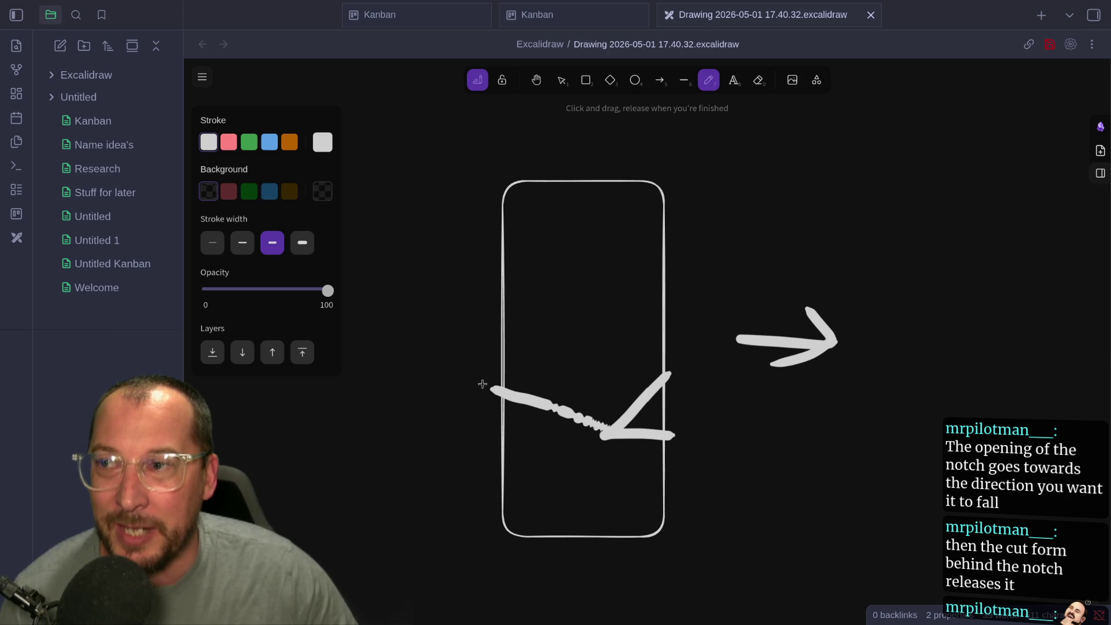
key(ctrl+z)
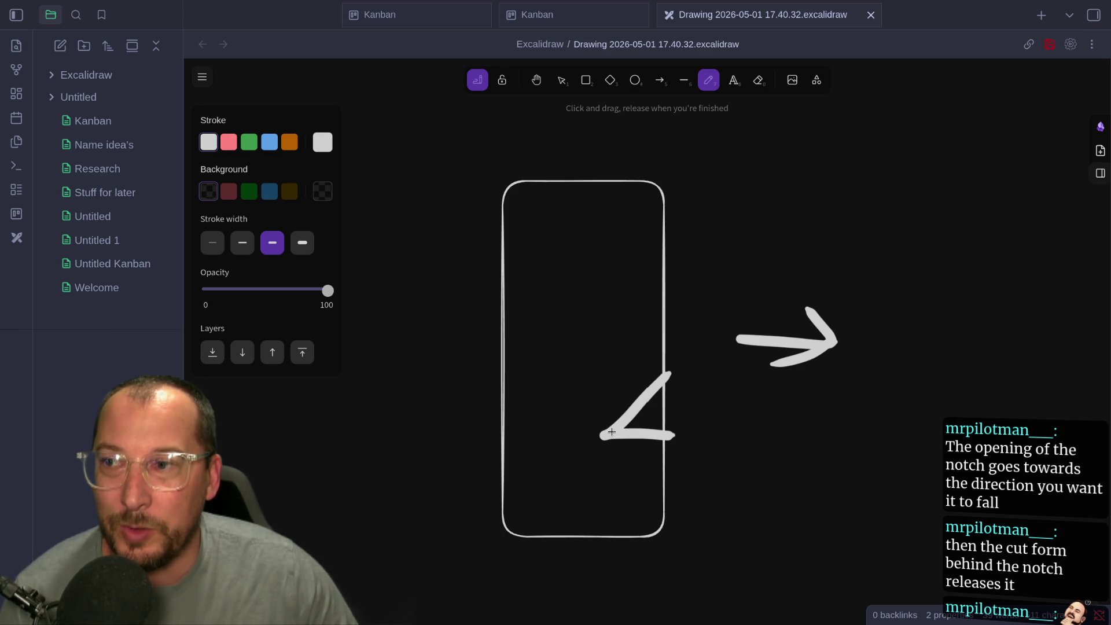
drag(653, 427, 486, 431)
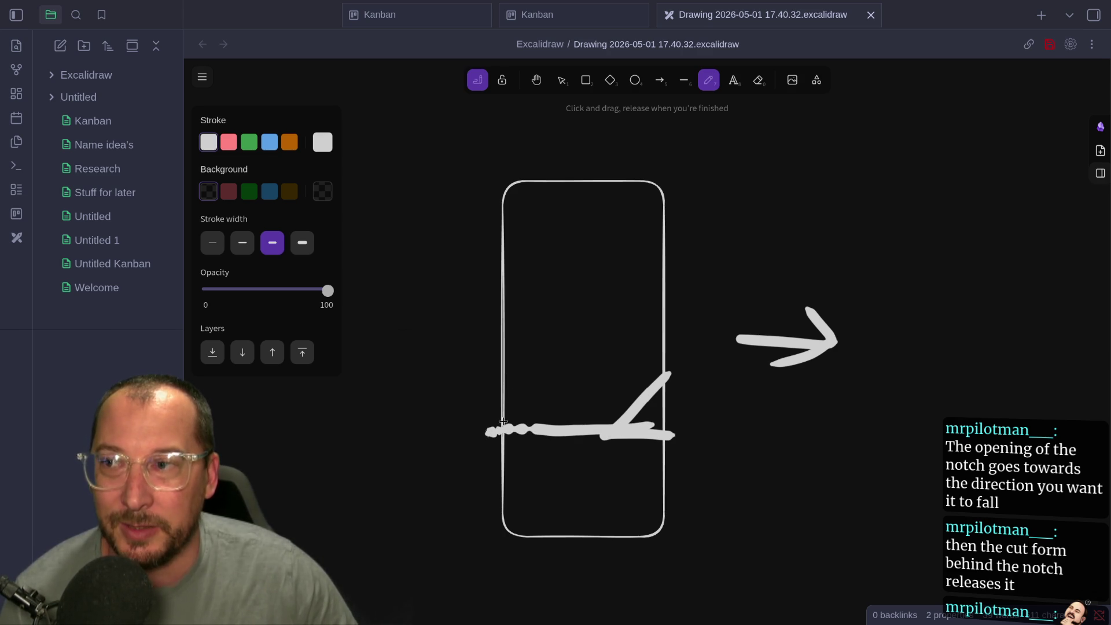
key(ctrl+z)
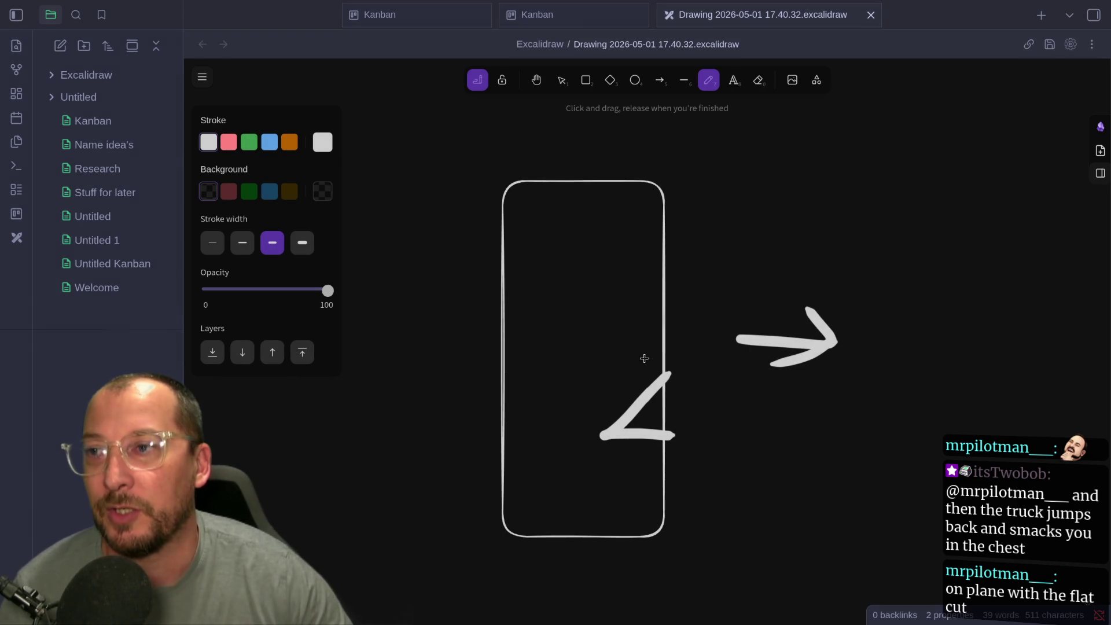
mouse_move(675, 372)
mouse_down()
mouse_move(604, 426)
mouse_move(613, 423)
mouse_up()
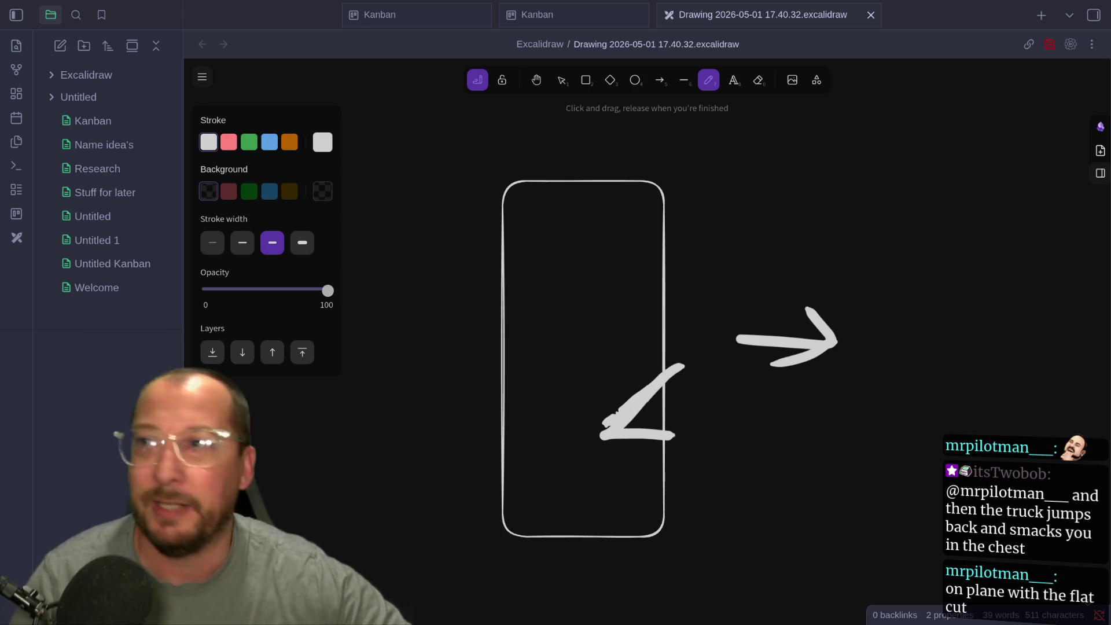
key(super+2)
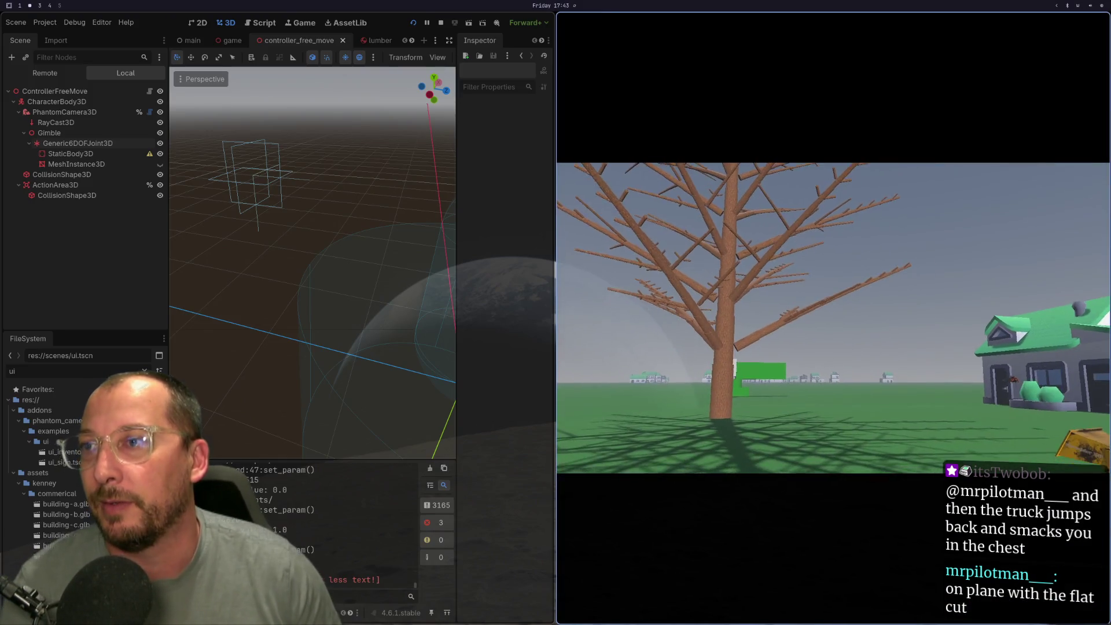
Launch Discord and open the KriKit server's arborist channel
key(super+space)
text(st)
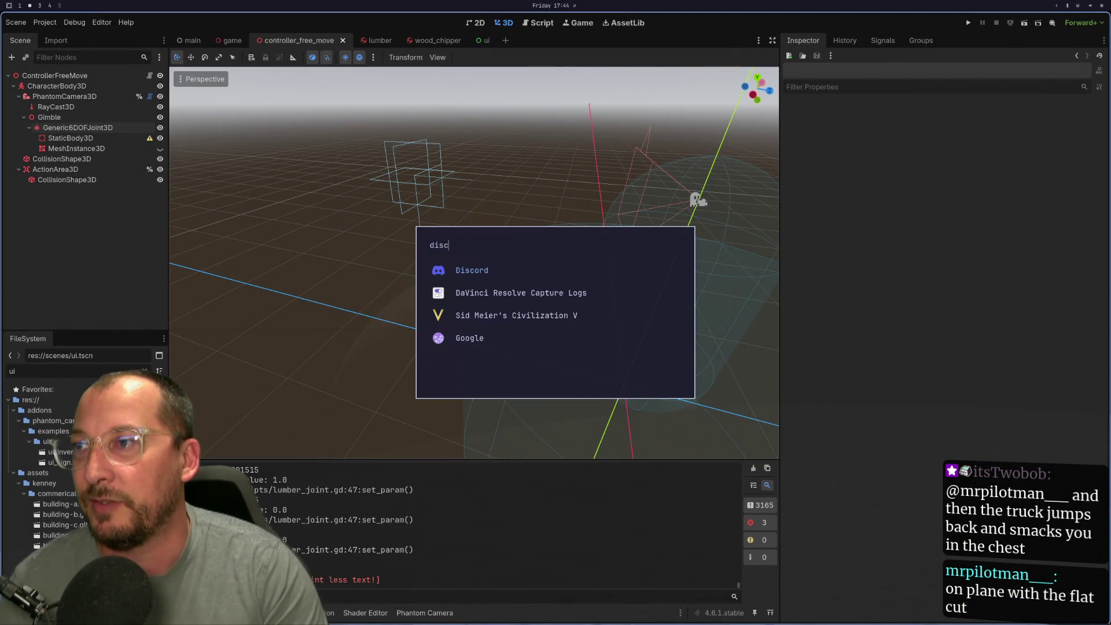
key(Return)
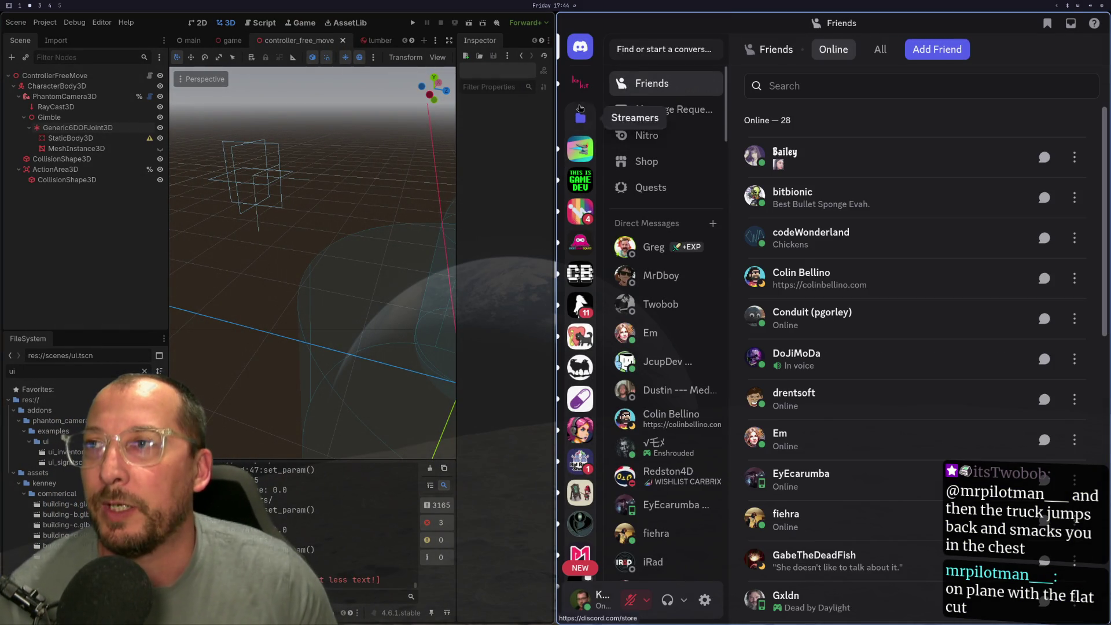
click(580, 83)
scroll(688, 360, down, 3)
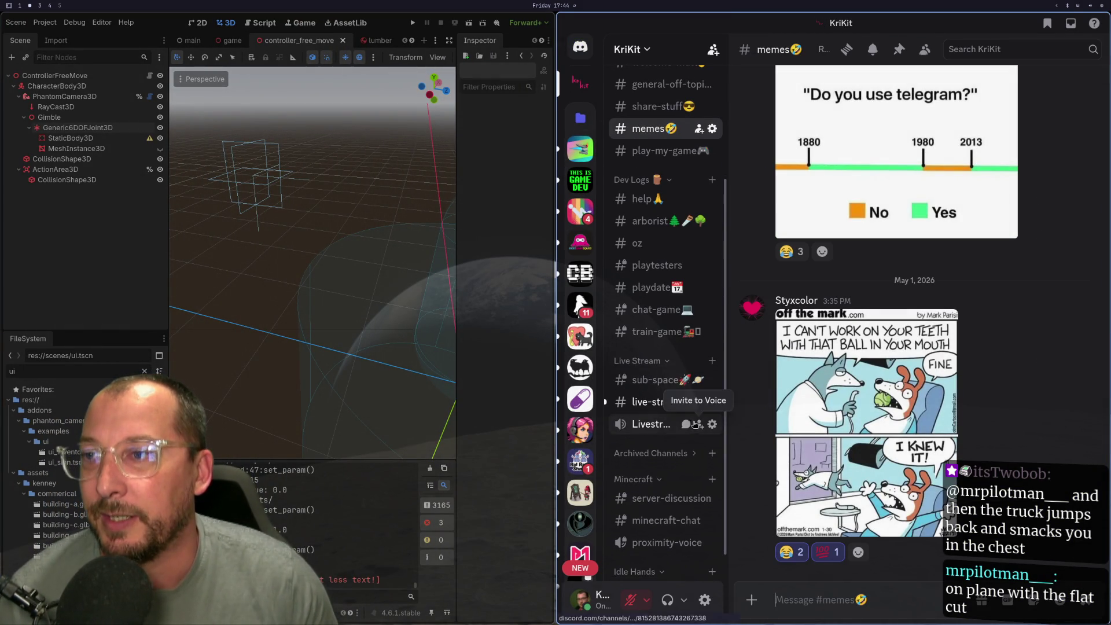
click(654, 223)
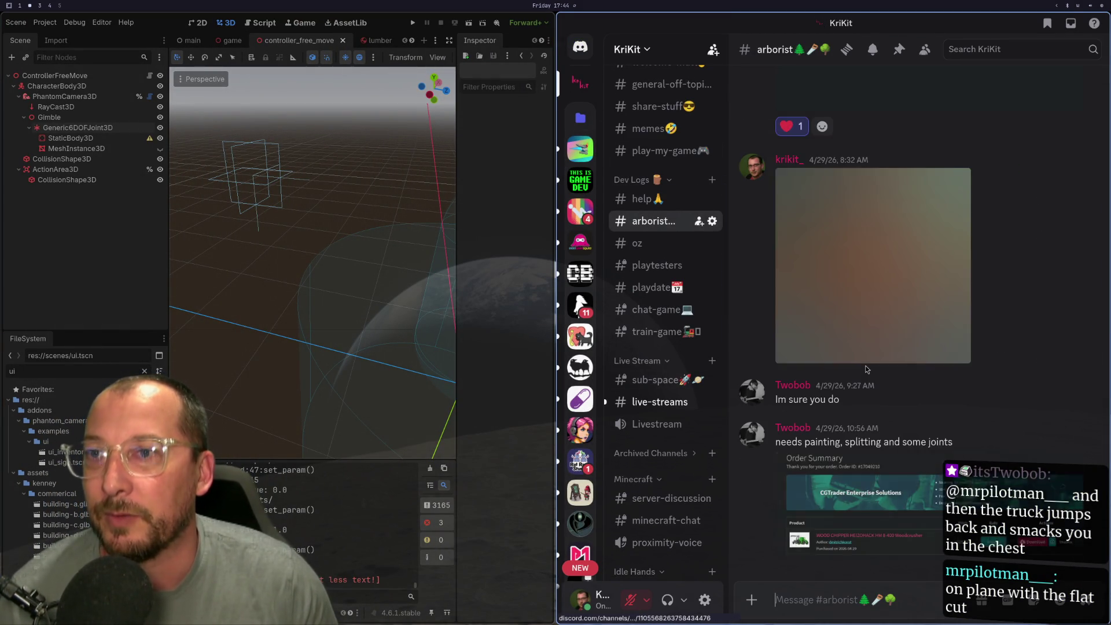
scroll(869, 350, up, 15)
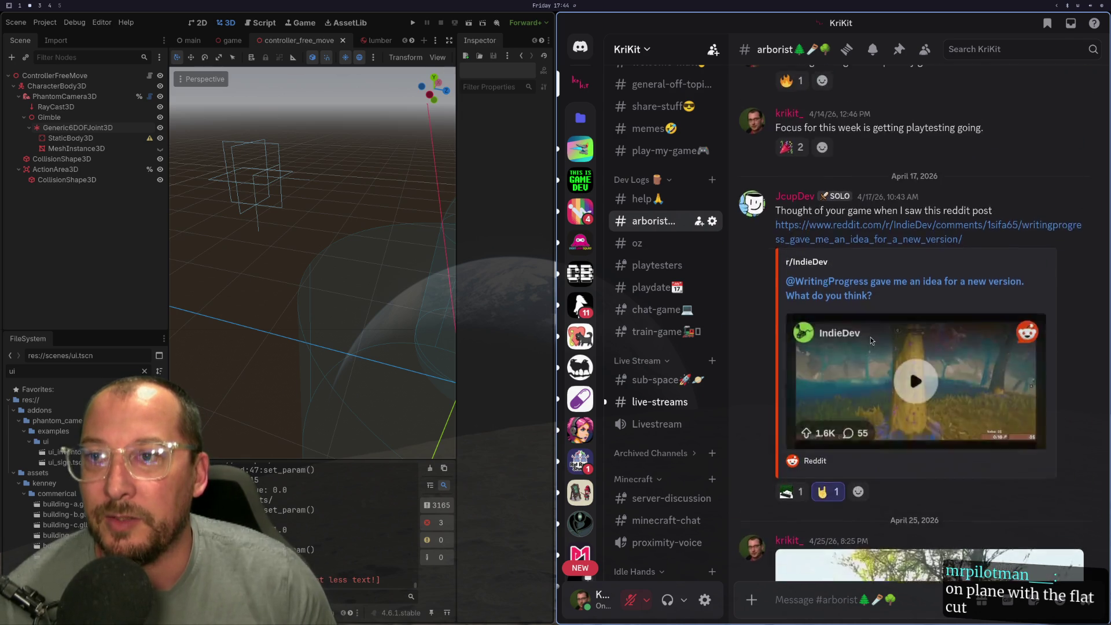
scroll(891, 278, up, 10)
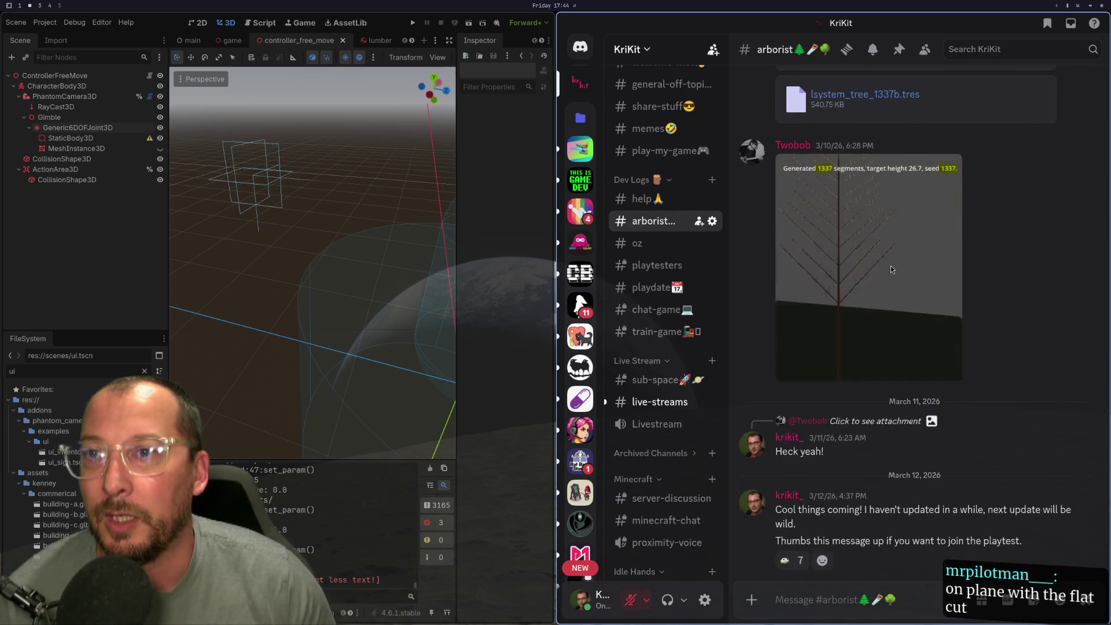
View the Feb 7 chopped-log screenshot full size, tile it beside Godot, then close it
key(F11)
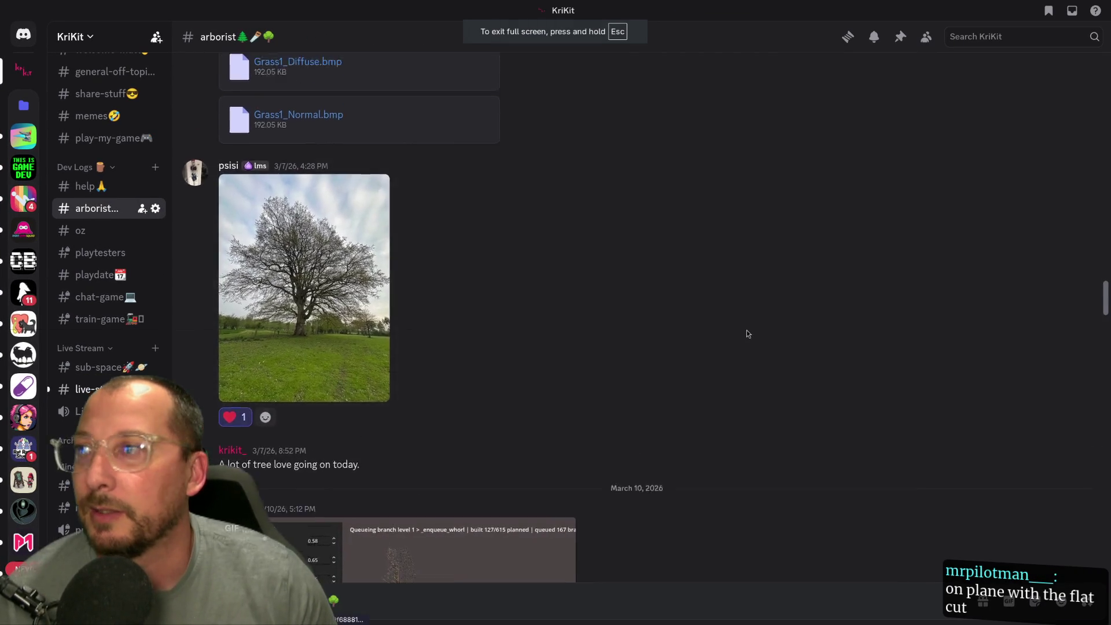
scroll(746, 331, up, 10)
scroll(654, 322, up, 10)
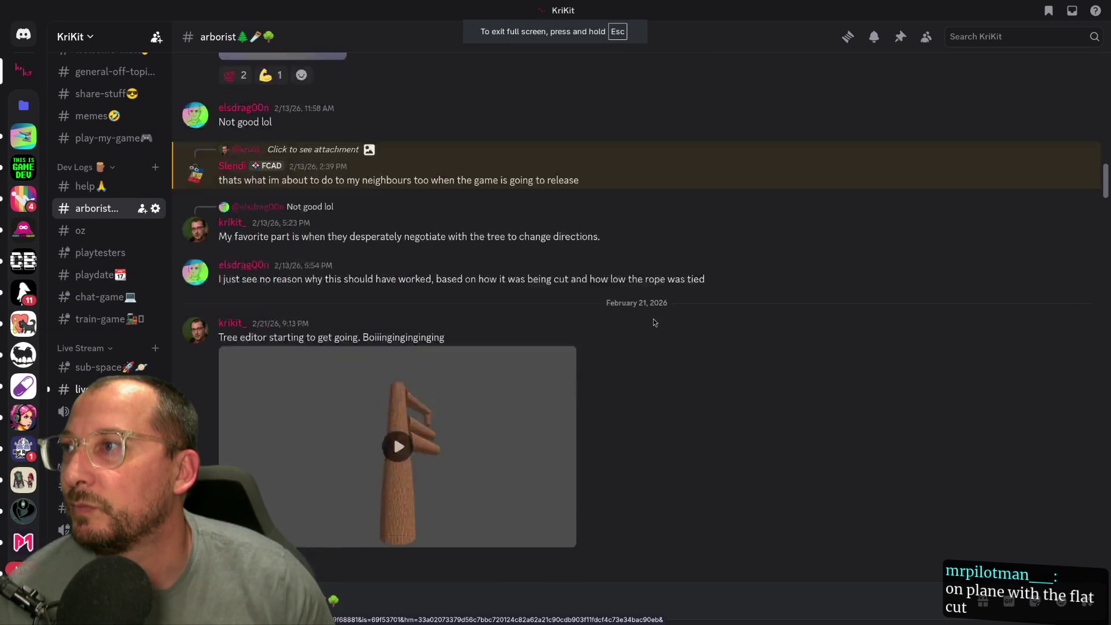
scroll(654, 310, up, 15)
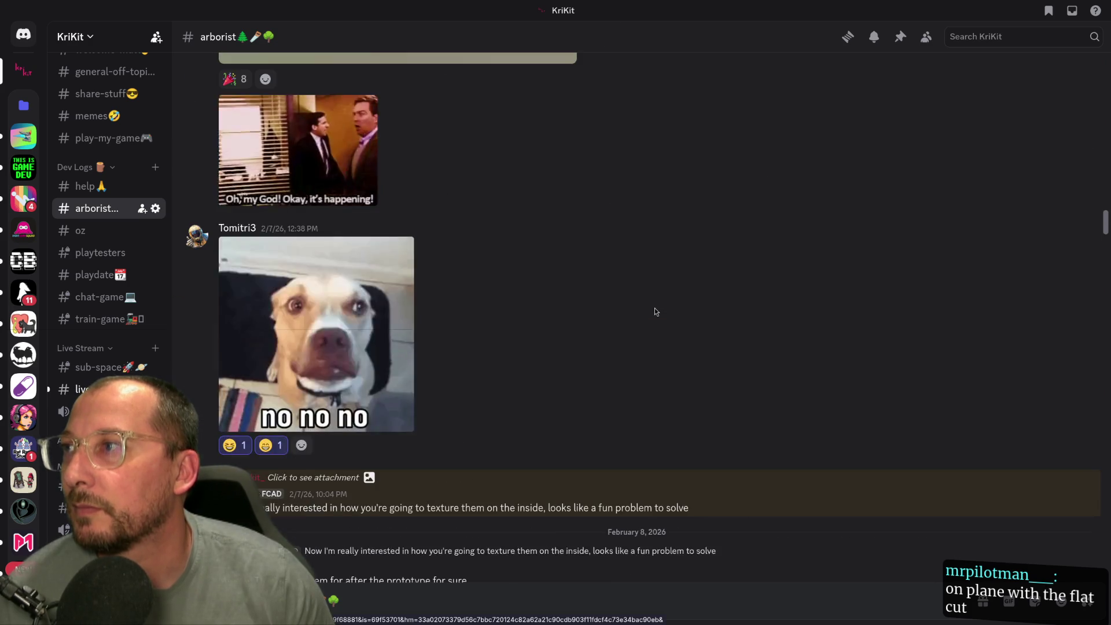
click(441, 369)
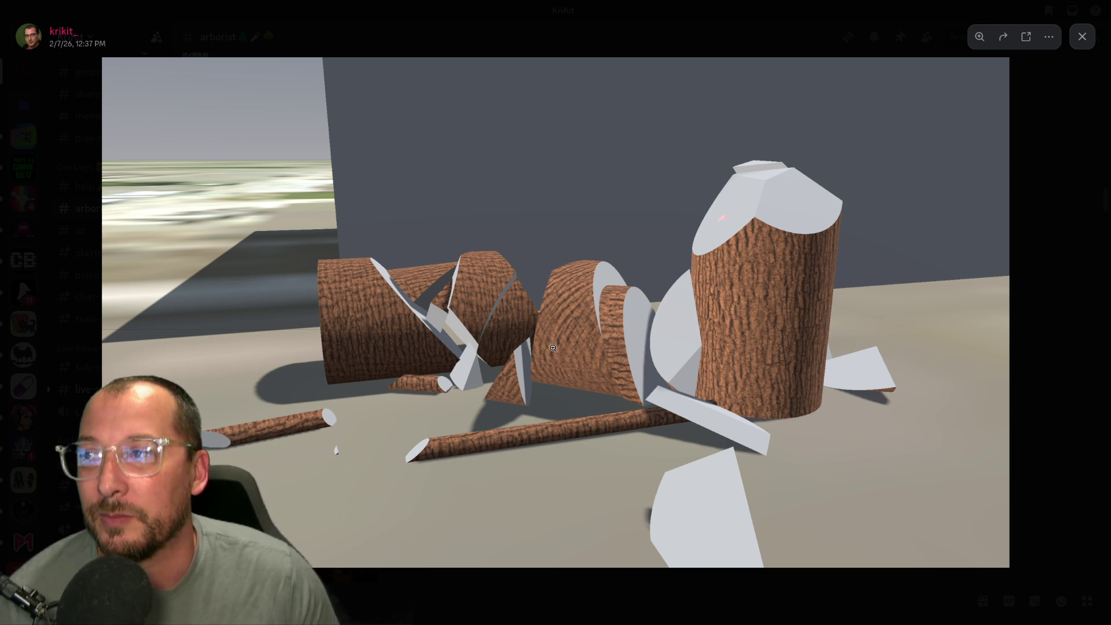
key(super+f)
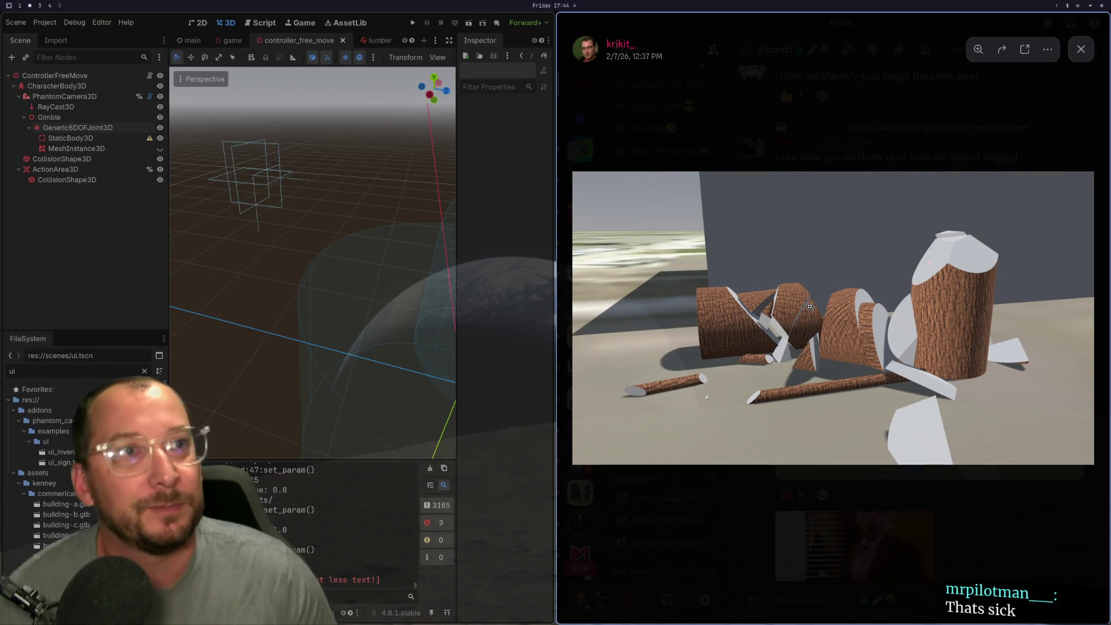
key(super+s)
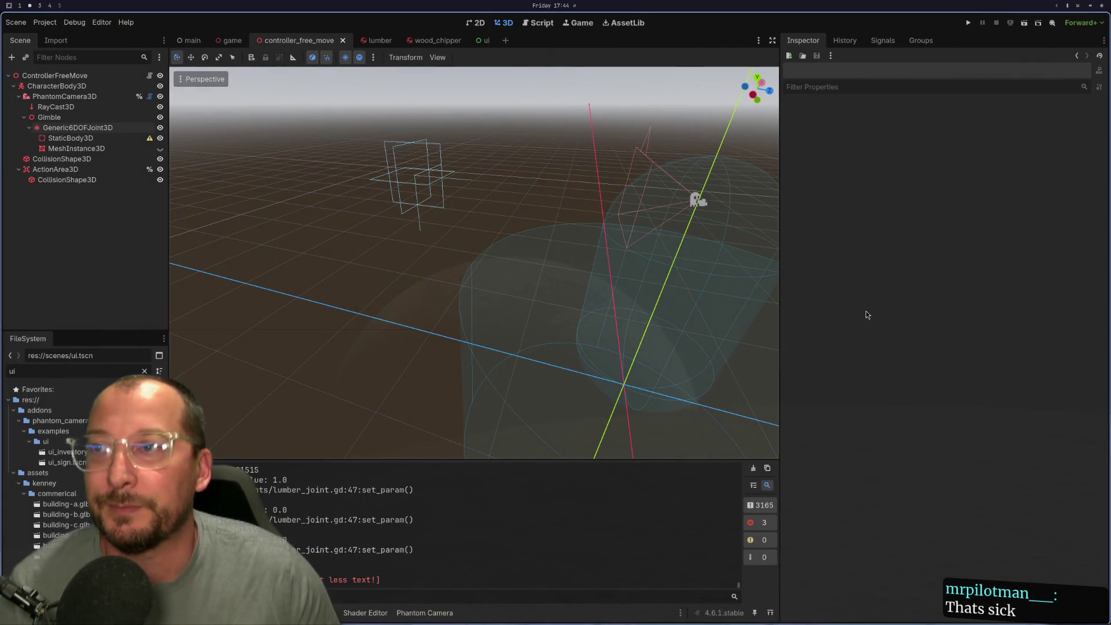
Draw a trial horizontal cut line across the trunk sketch, then undo it
key(alt+Tab)
key(alt+Tab)
key(alt+Tab)
key(alt+Tab)
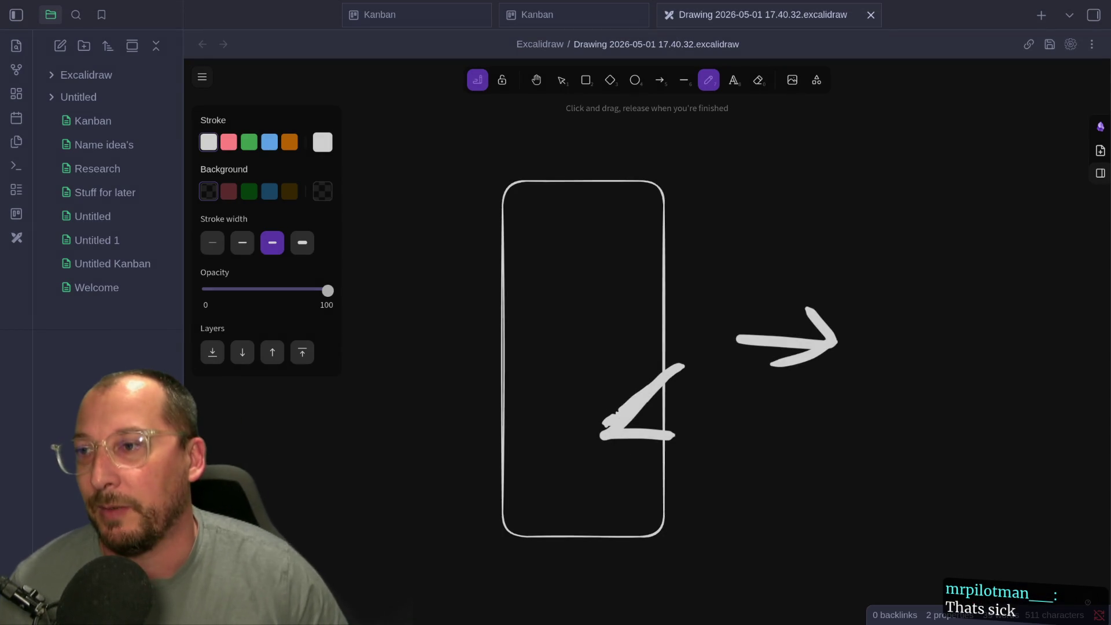
drag(489, 431, 615, 428)
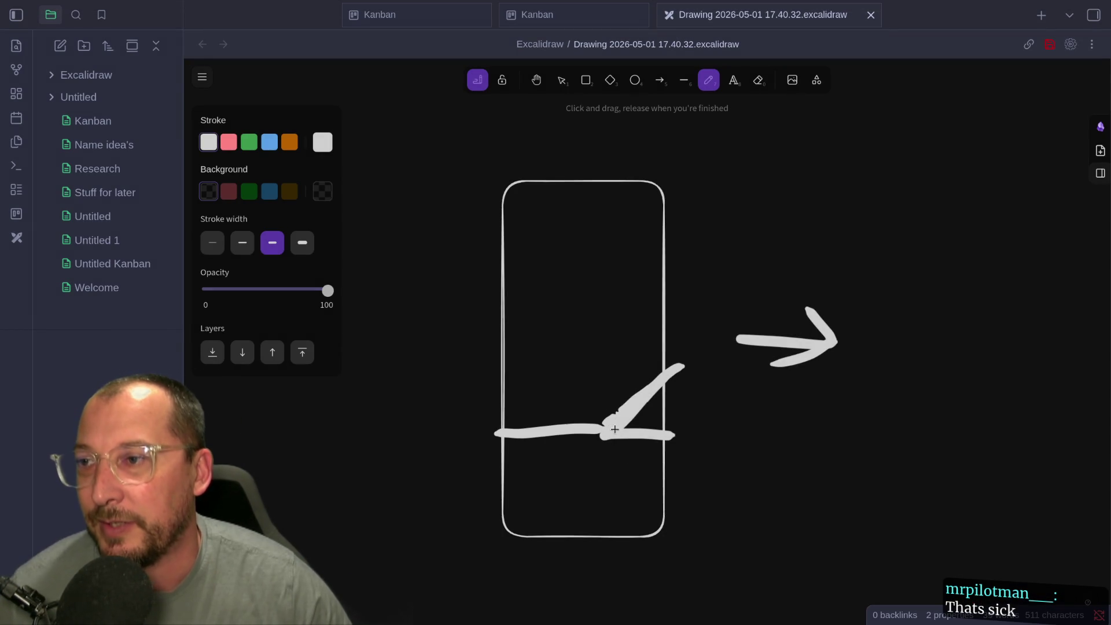
key(ctrl+z)
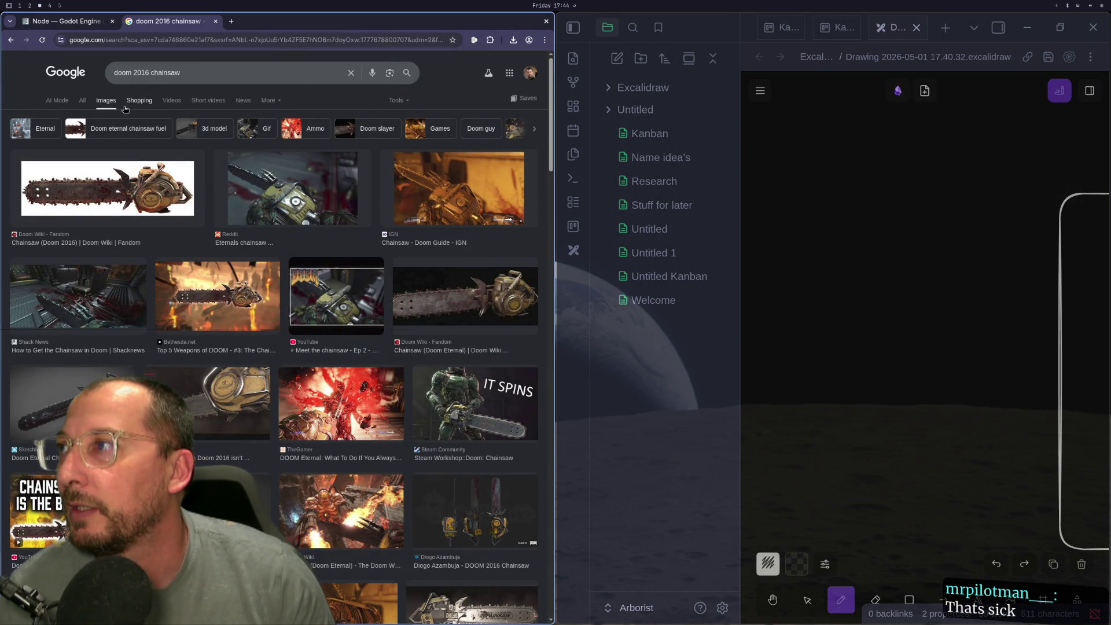
Search 'doom chainsaw' and open the Doom Wiki's enlarged chainsaw screenshot at 125% zoom
triple_click(198, 71)
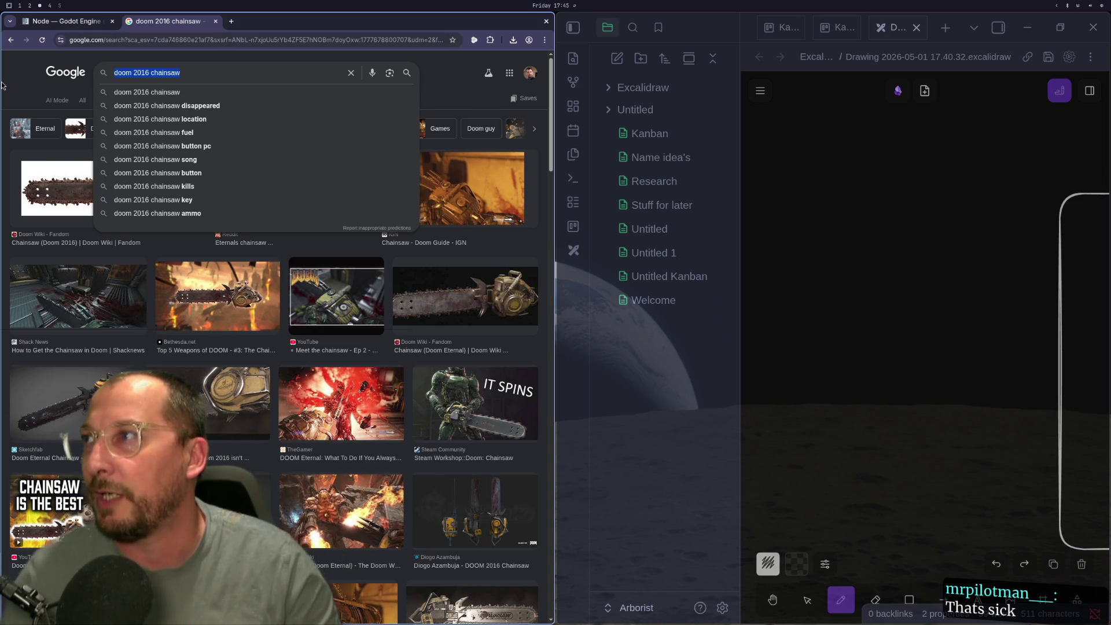
click(131, 70)
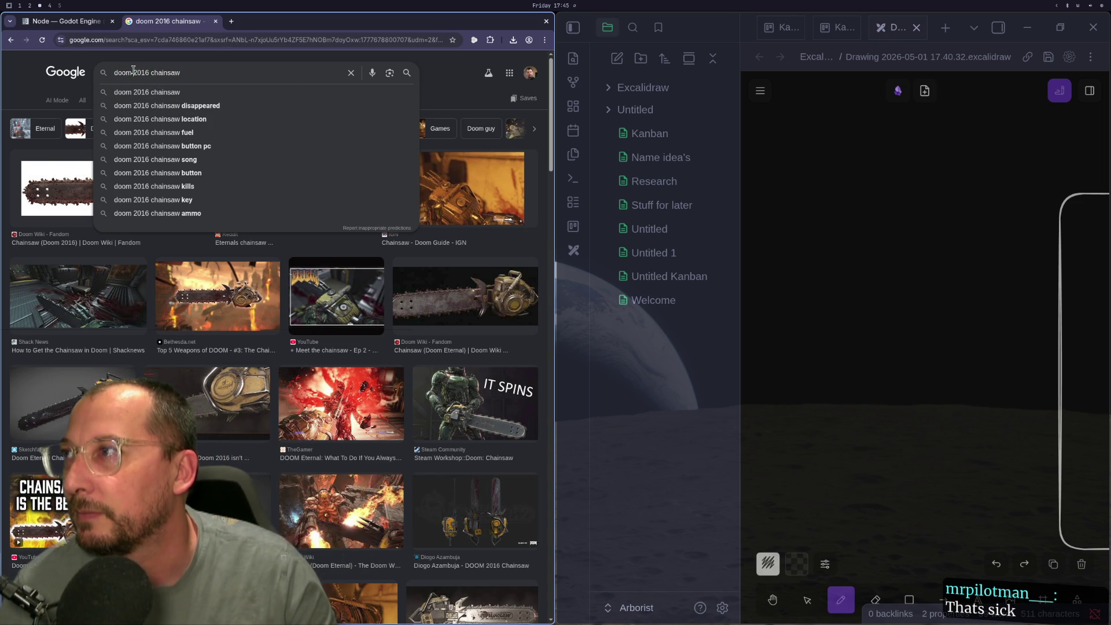
key(shift+End)
key(BackSpace)
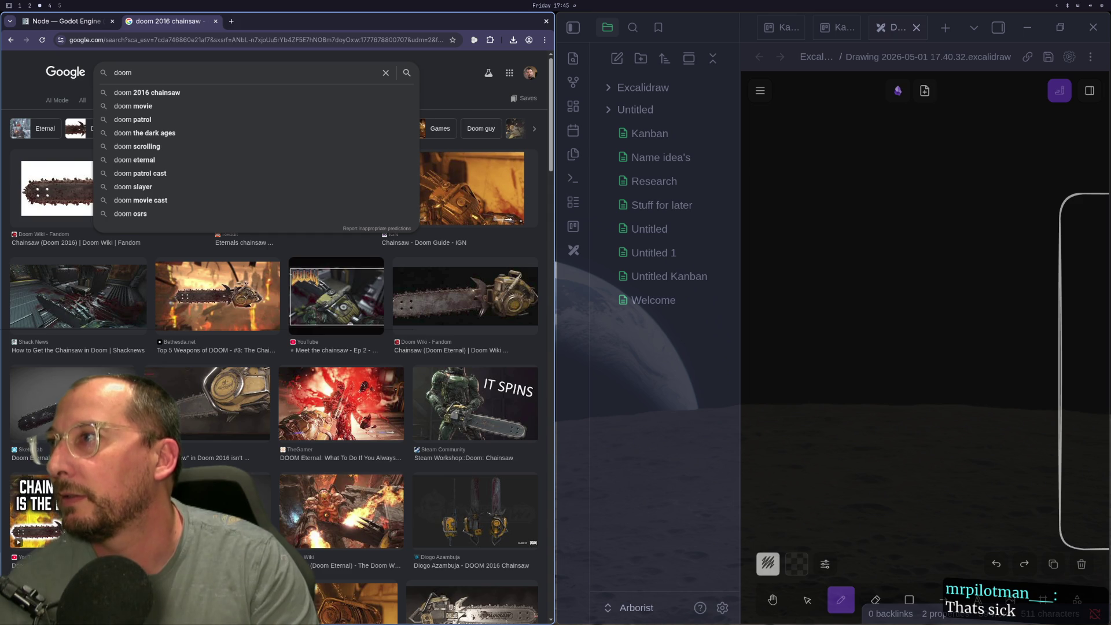
text( chainsaw)
key(Return)
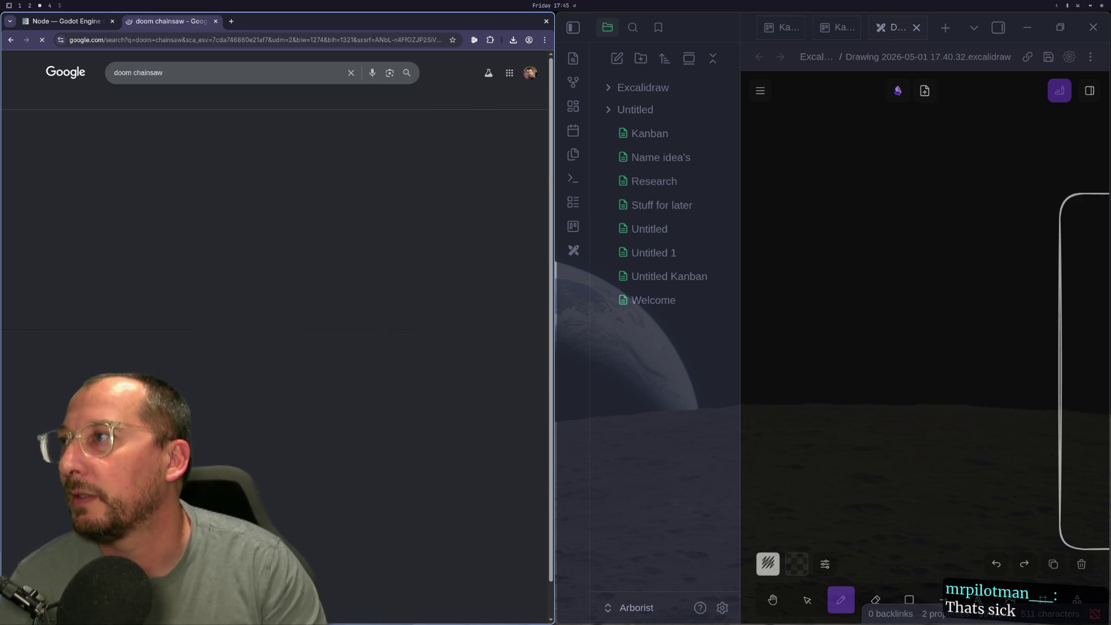
click(283, 188)
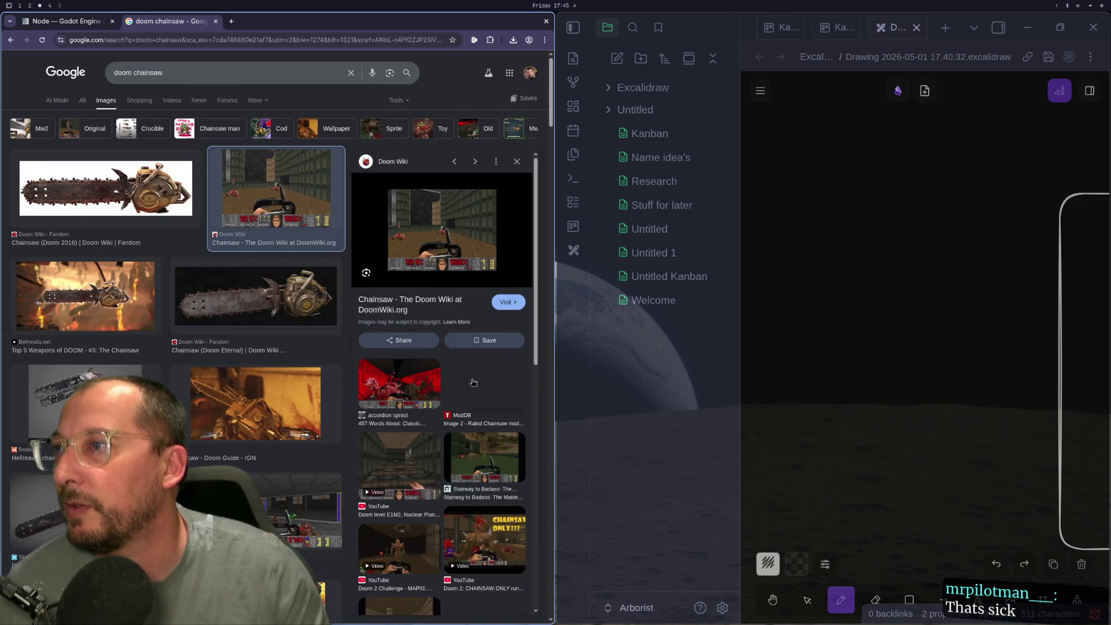
click(407, 230)
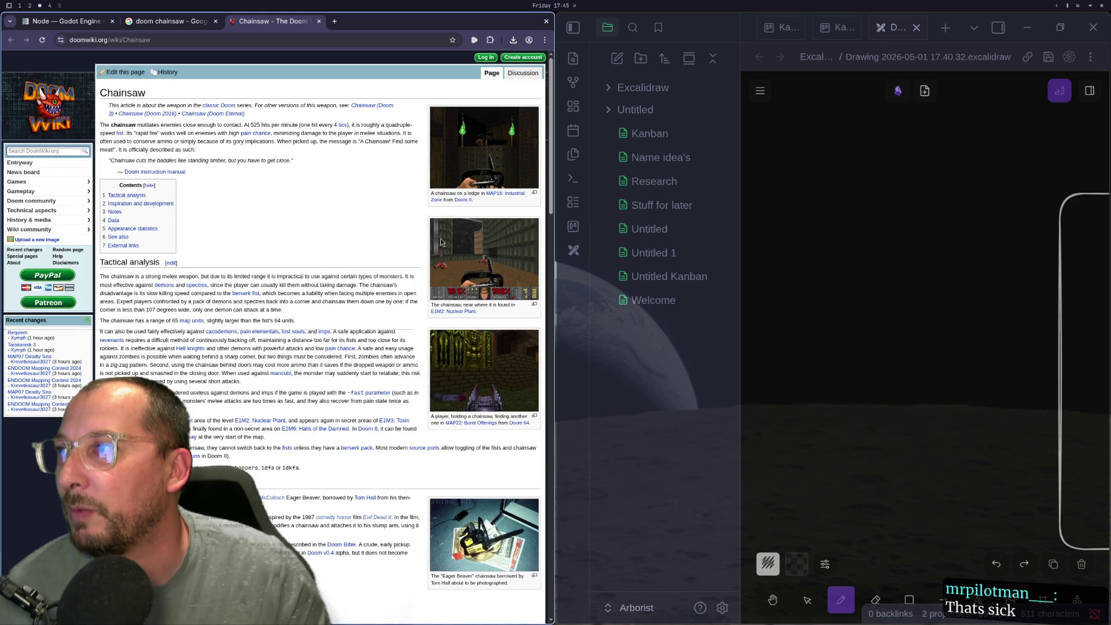
click(502, 250)
key(ctrl+plus)
key(ctrl+plus)
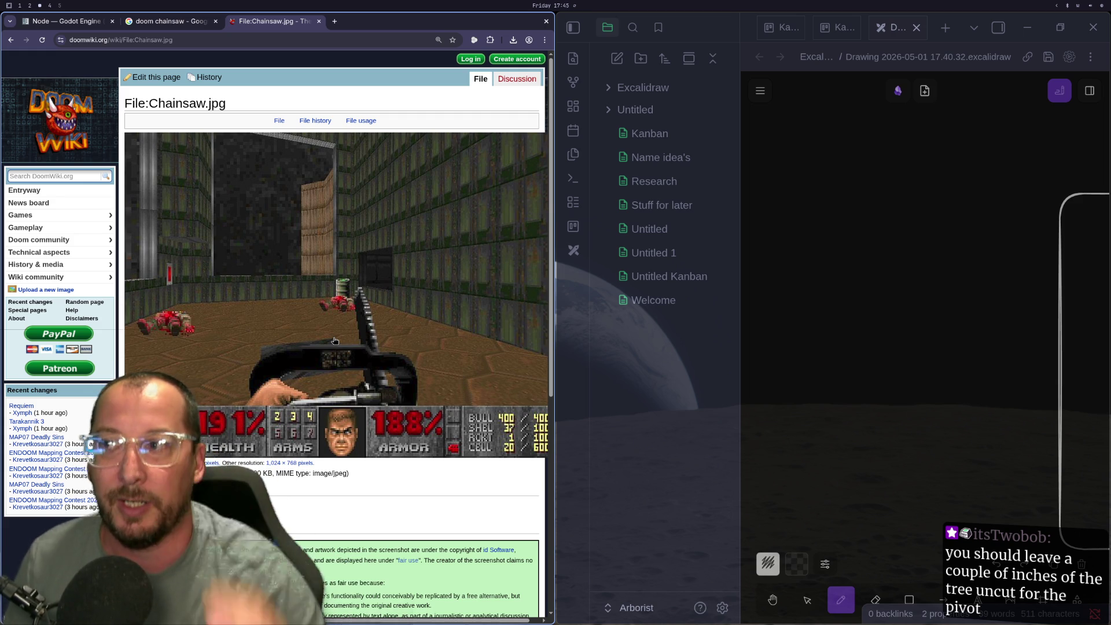
Toggle the sketch full-screen and back, then cycle workspaces to the Godot editor
key(super+f)
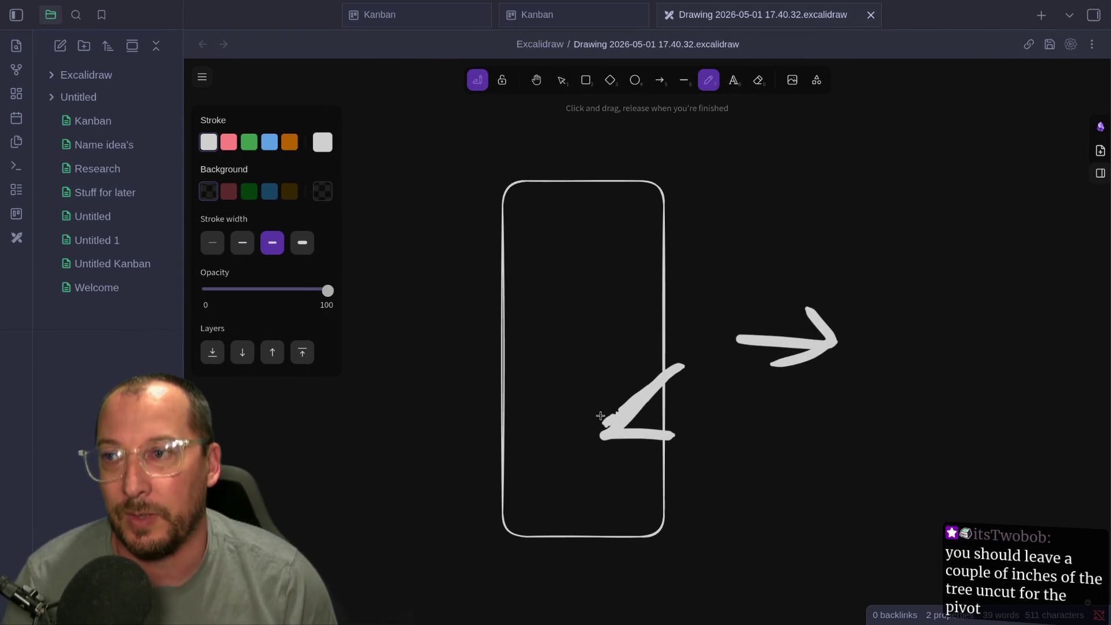
key(super+f)
key(super+1)
key(super+2)
key(super+3)
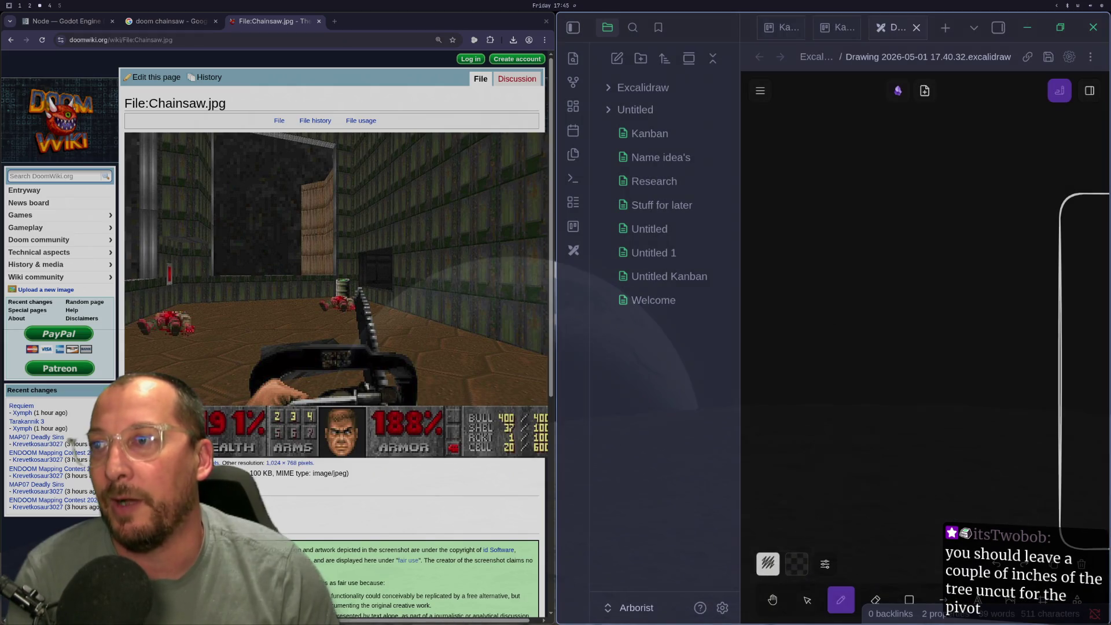
key(super+2)
key(super+1)
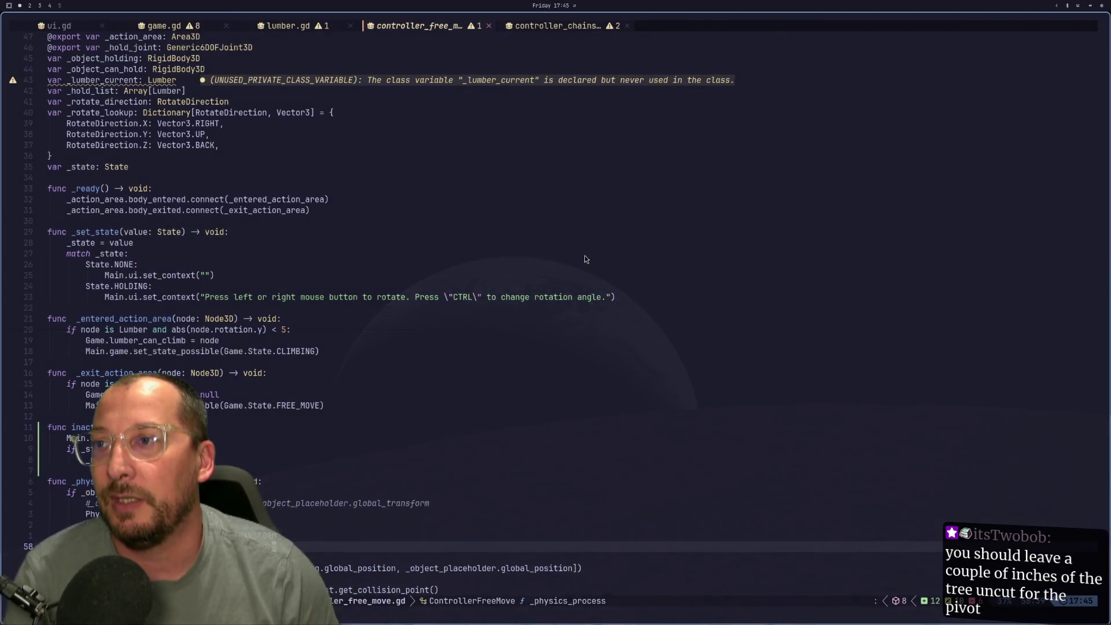
key(super+3)
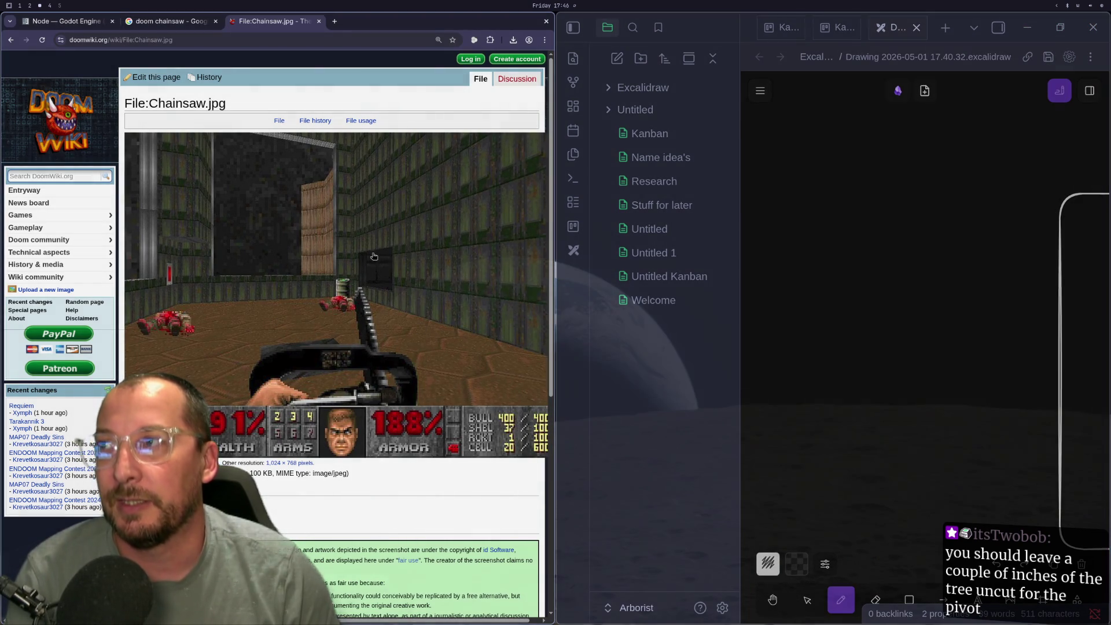
key(super+1)
key(super+2)
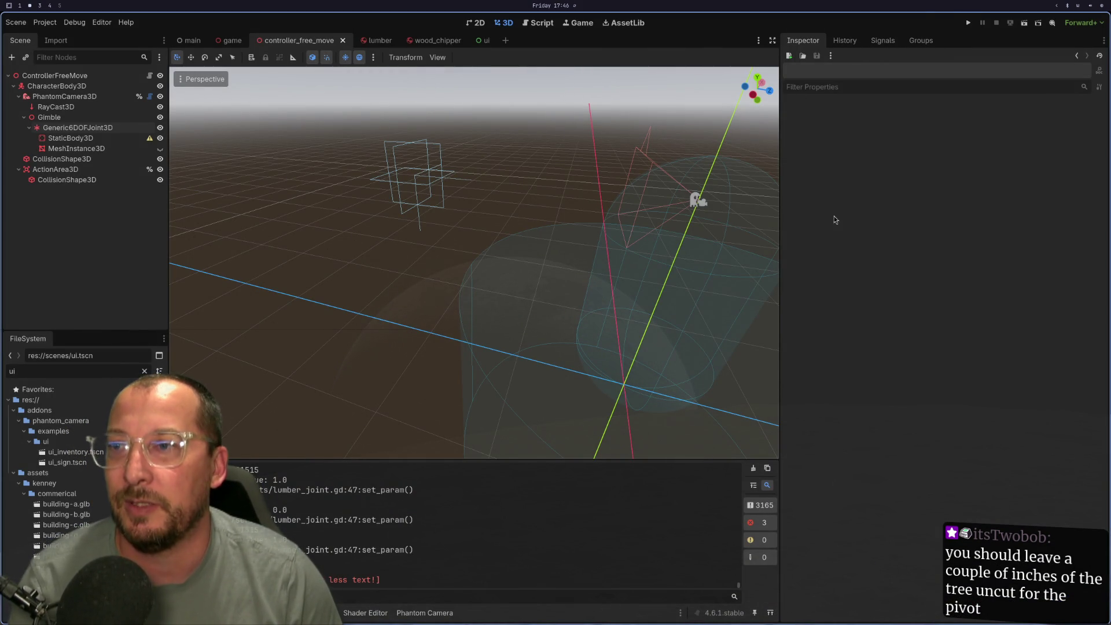
Run the game, walk to the trunk until Climb Tree shows, equip the chainsaw, back away, then switch to the sketch
click(972, 25)
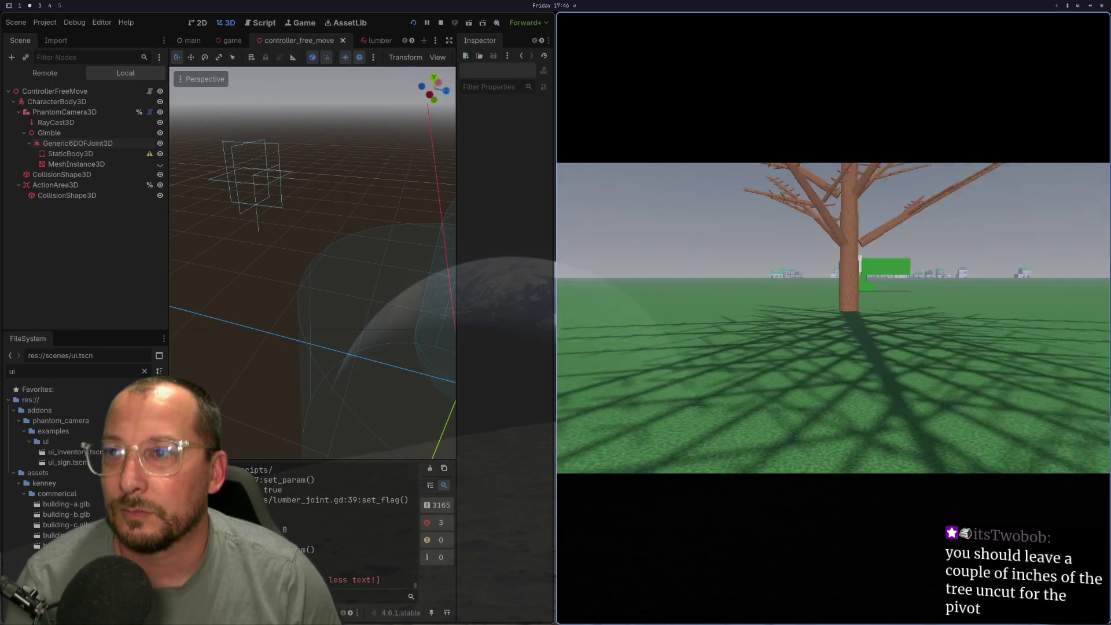
key(w)
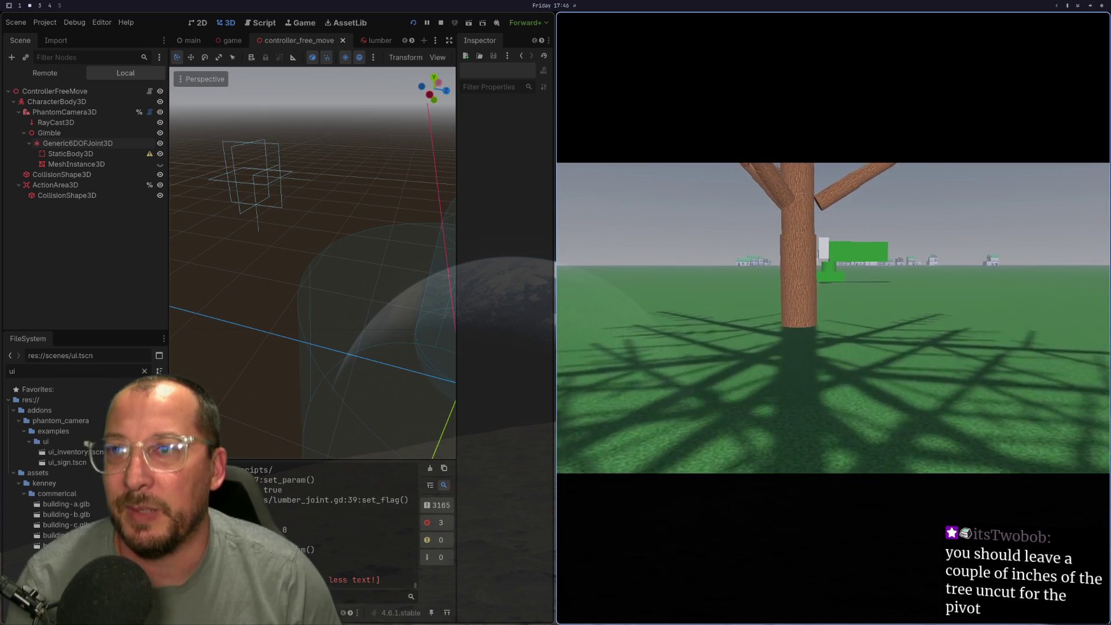
key(w)
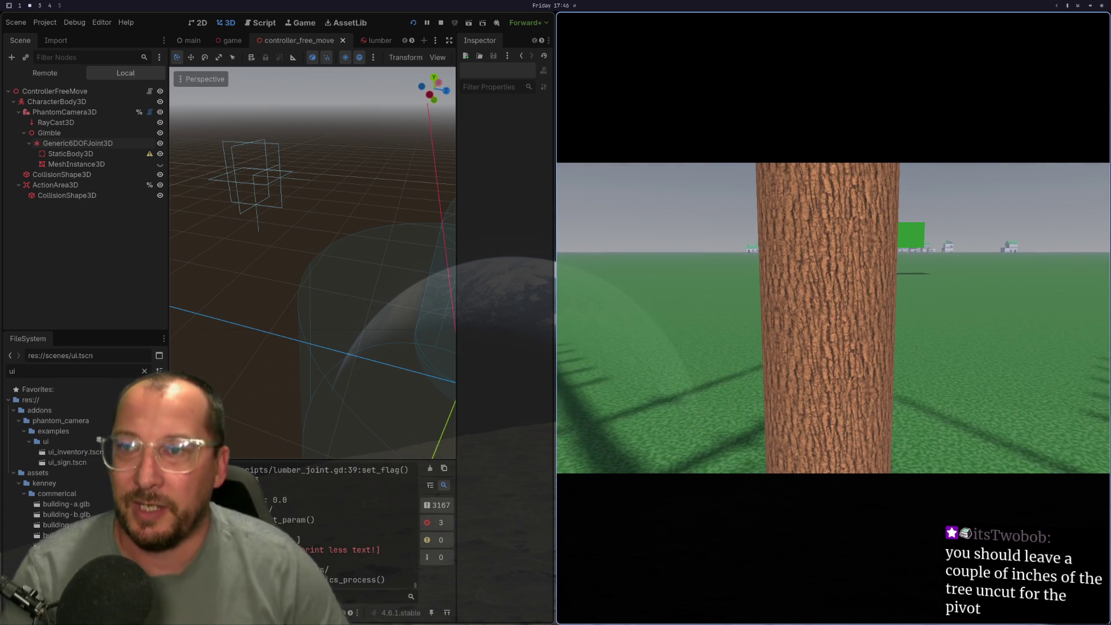
key(w)
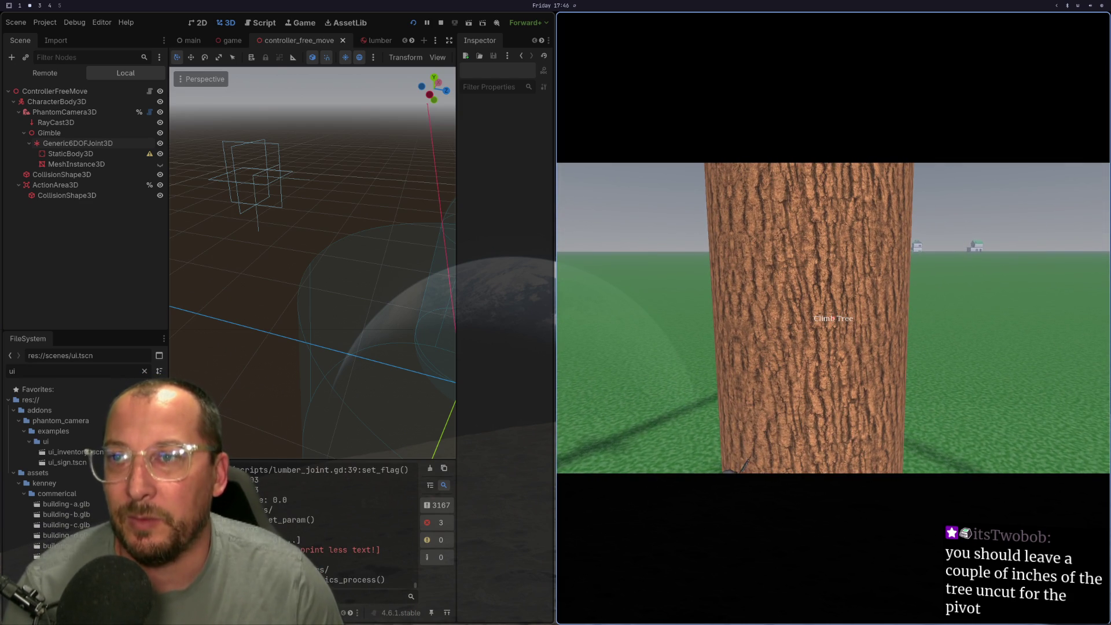
key(1)
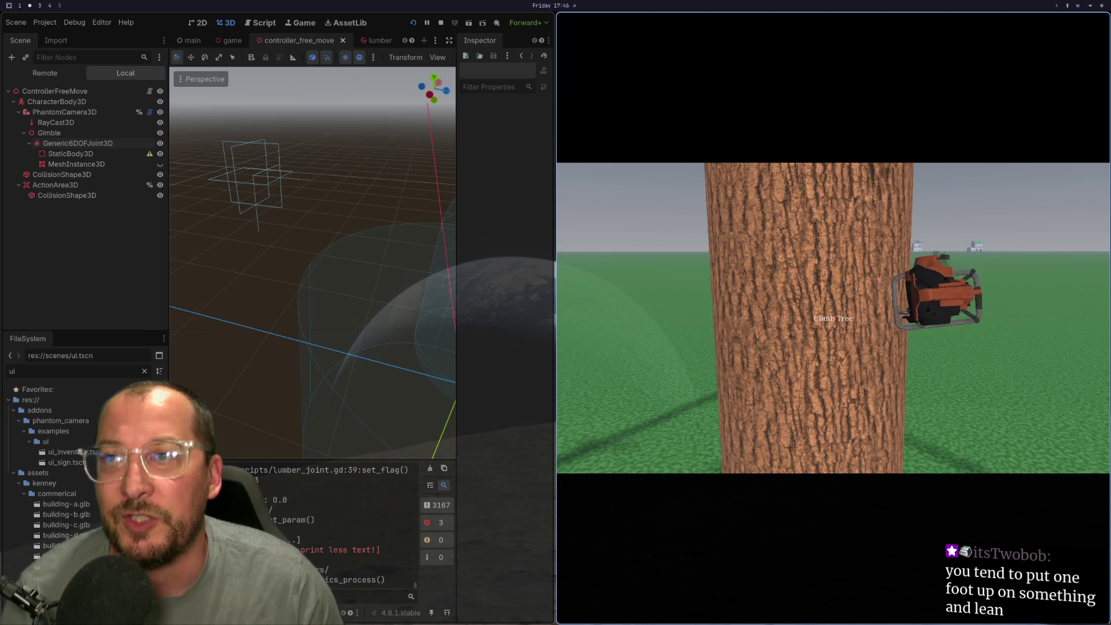
key(s)
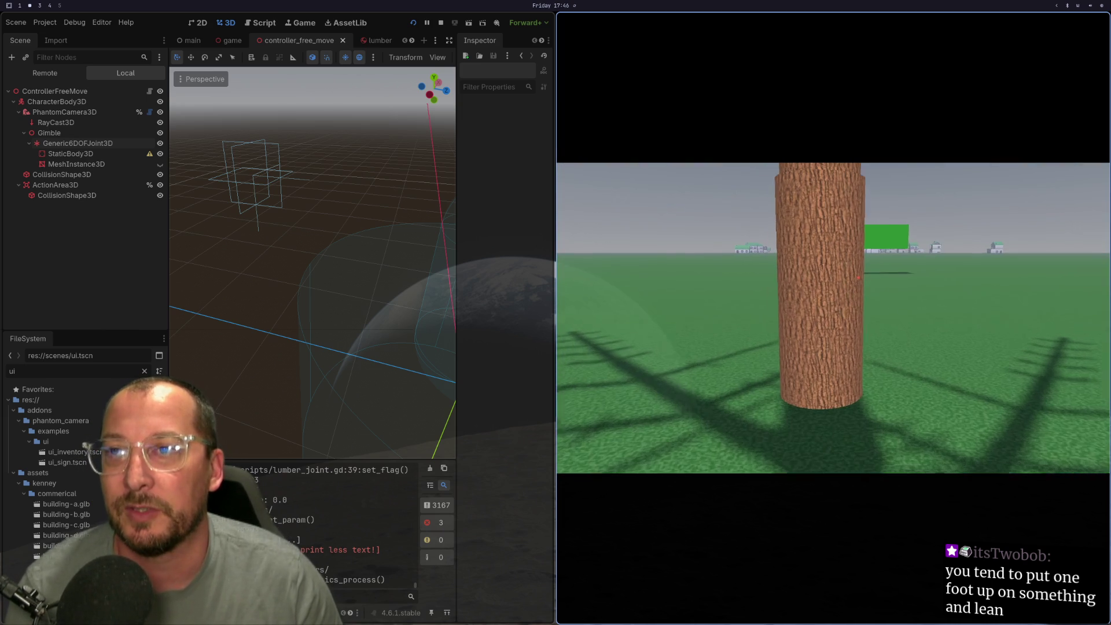
key(super+1)
key(super+3)
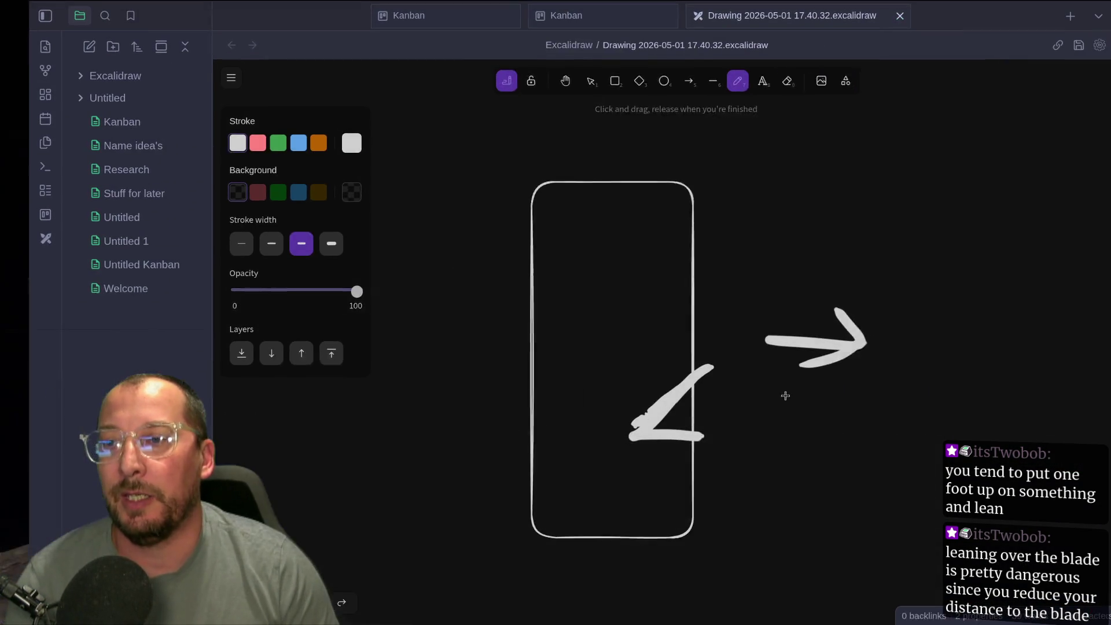
Turn on the canvas grid and draw a small circle right of the arrow
scroll(624, 454, right, 6)
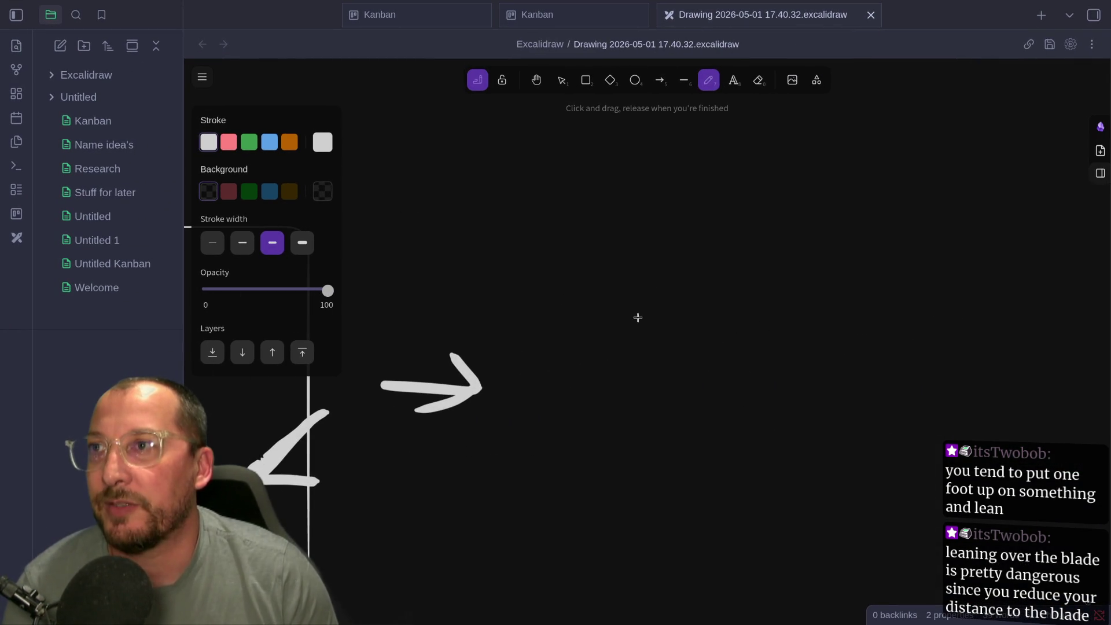
click(634, 80)
mouse_move(594, 257)
mouse_down()
mouse_move(655, 376)
mouse_move(744, 411)
mouse_up()
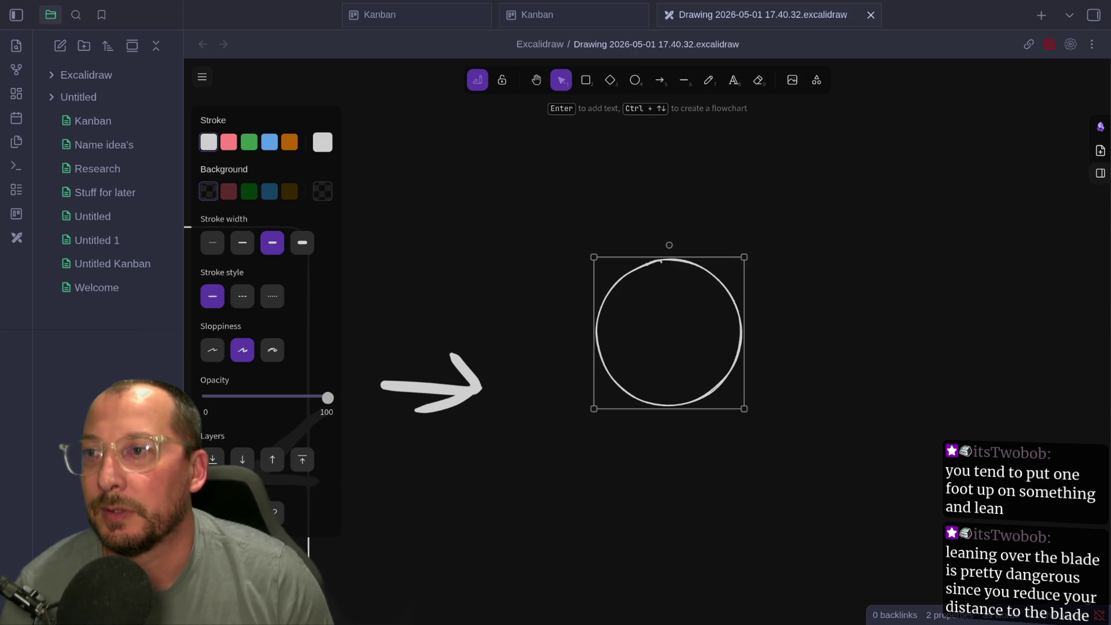
key(Delete)
right_click(635, 322)
click(683, 486)
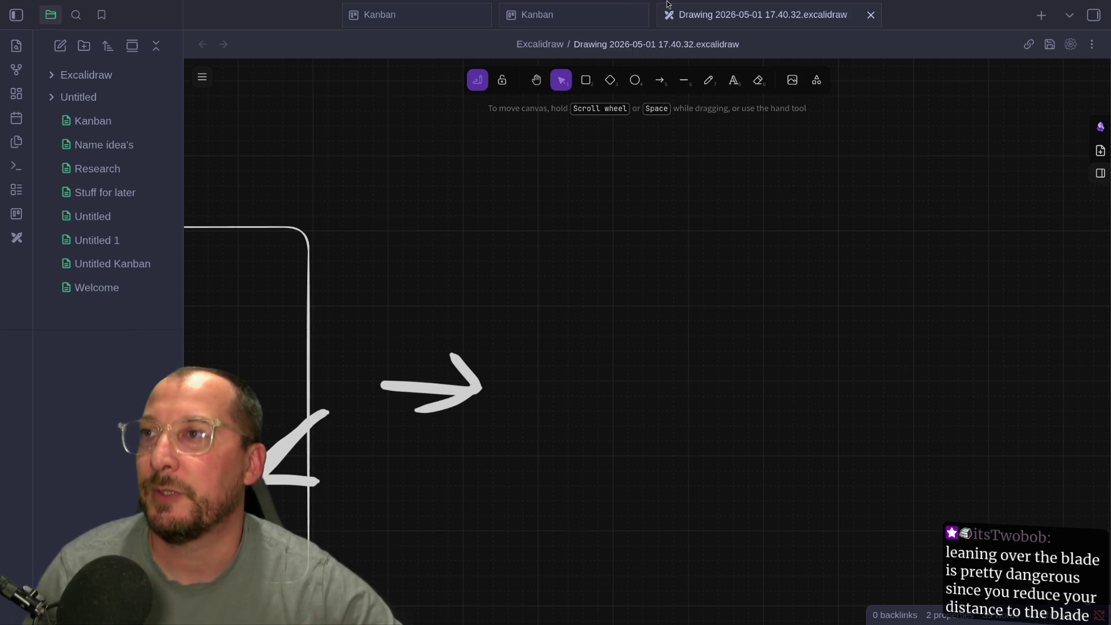
click(634, 80)
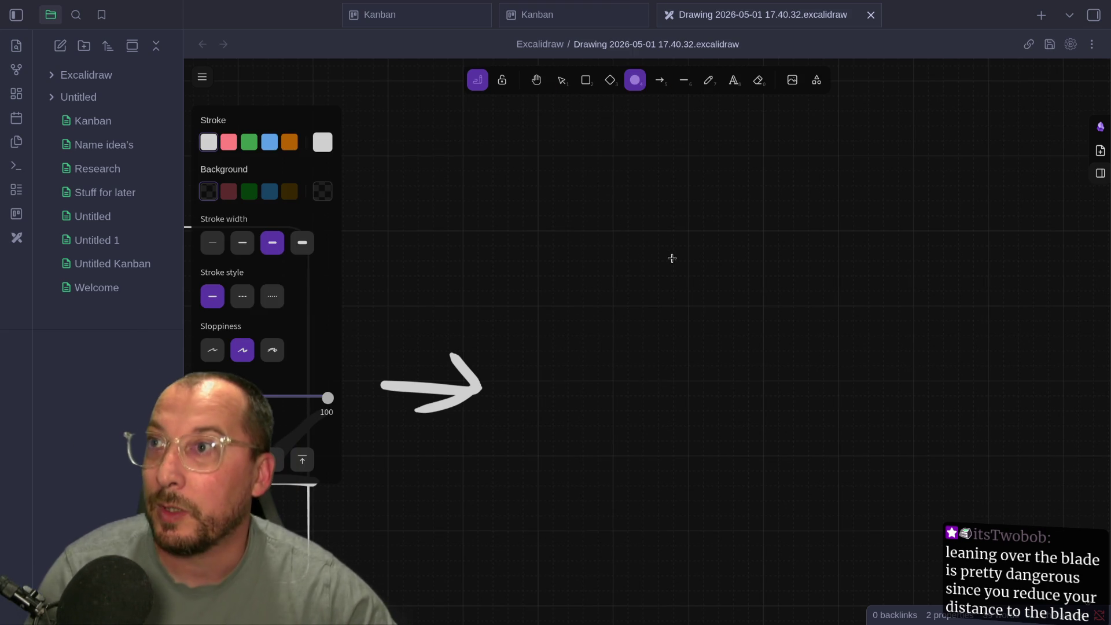
drag(656, 347, 687, 377)
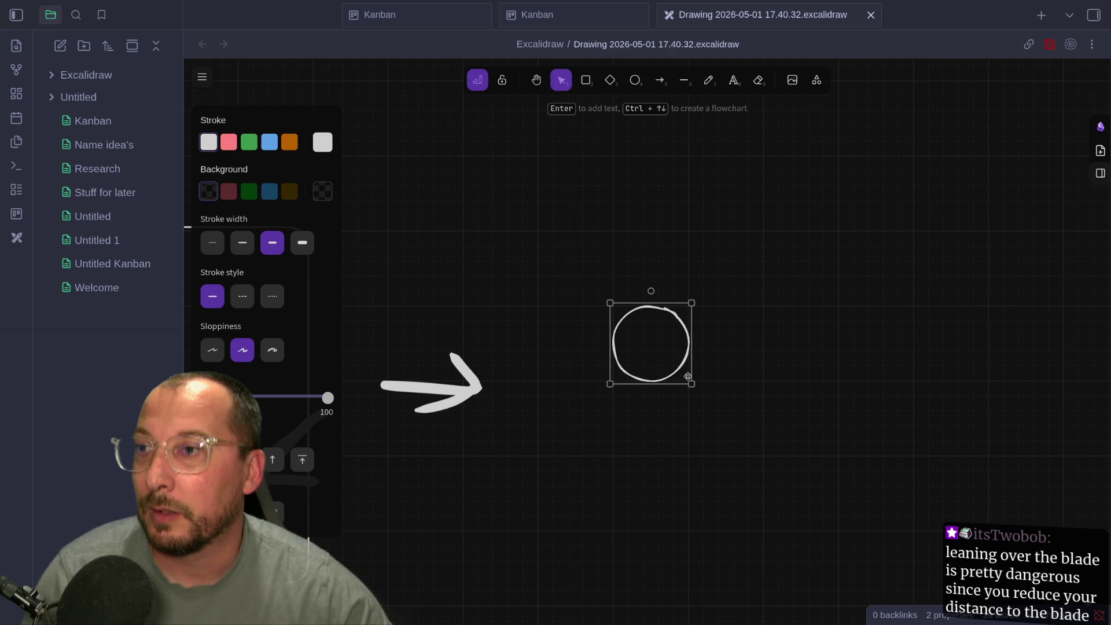
double_click(686, 381)
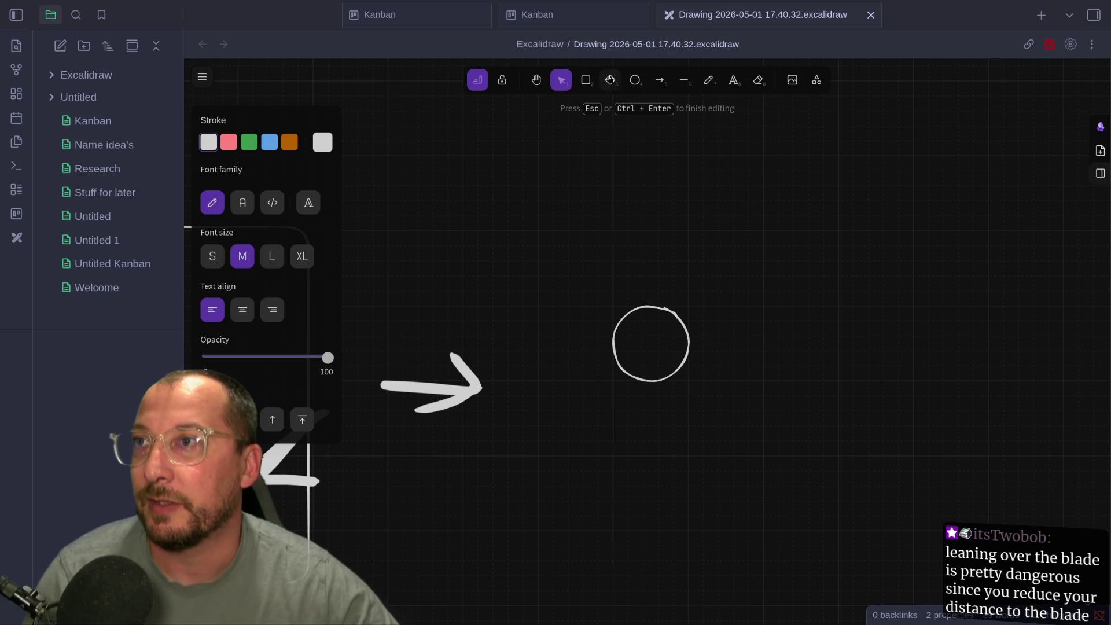
Draw two lines from the circle's top and bottom to a shared tip, snapping starts to its edge
click(685, 84)
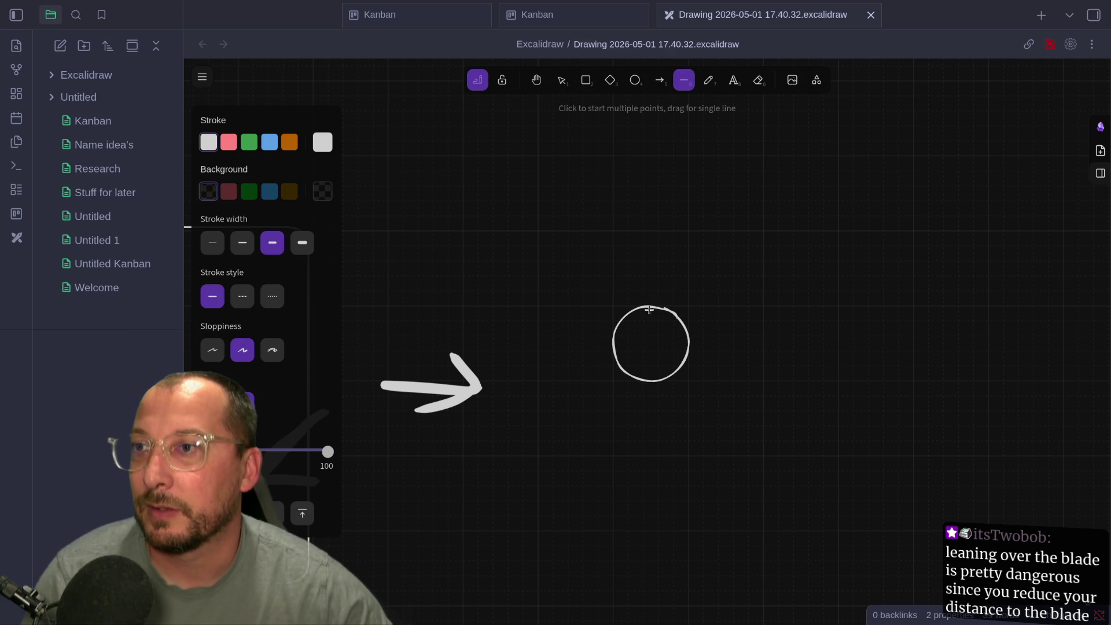
drag(649, 310, 763, 336)
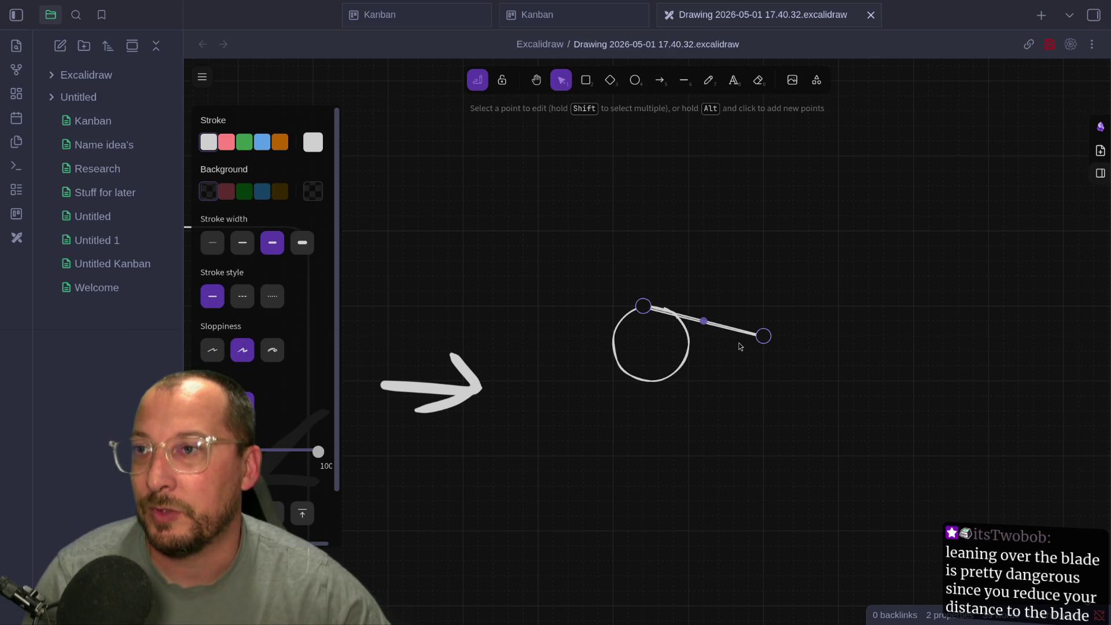
click(683, 80)
drag(643, 381, 759, 341)
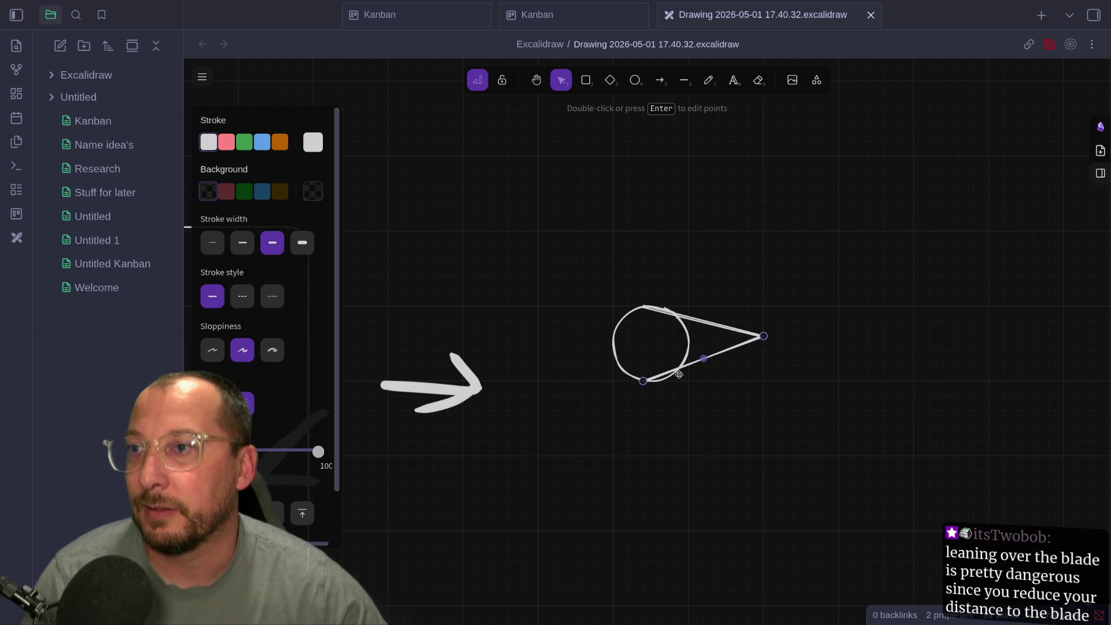
drag(645, 386, 660, 385)
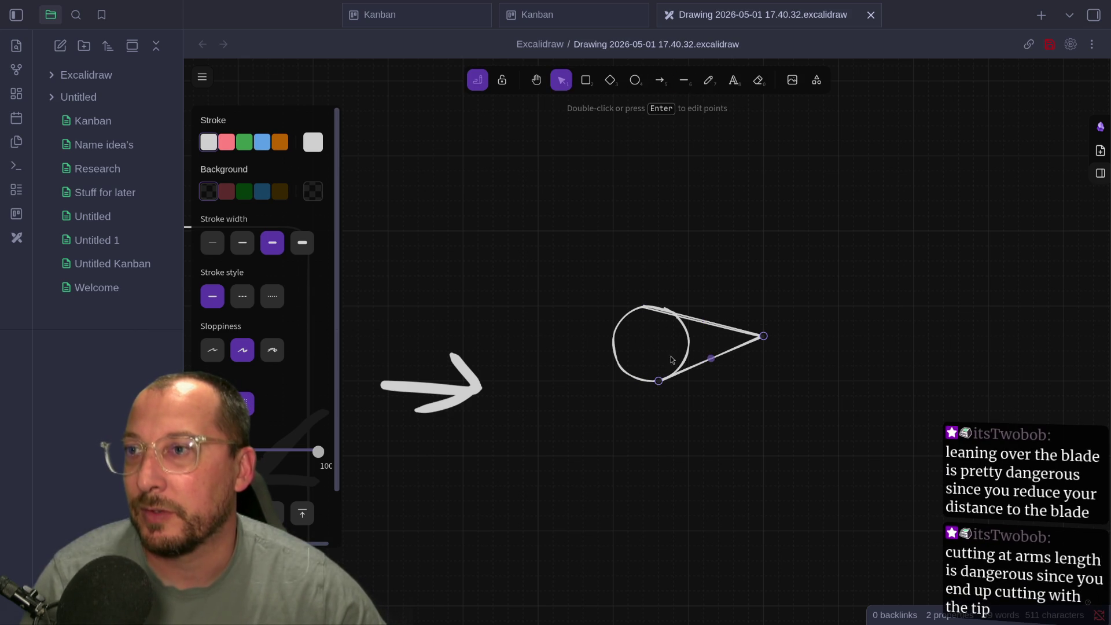
click(648, 308)
drag(644, 306, 659, 306)
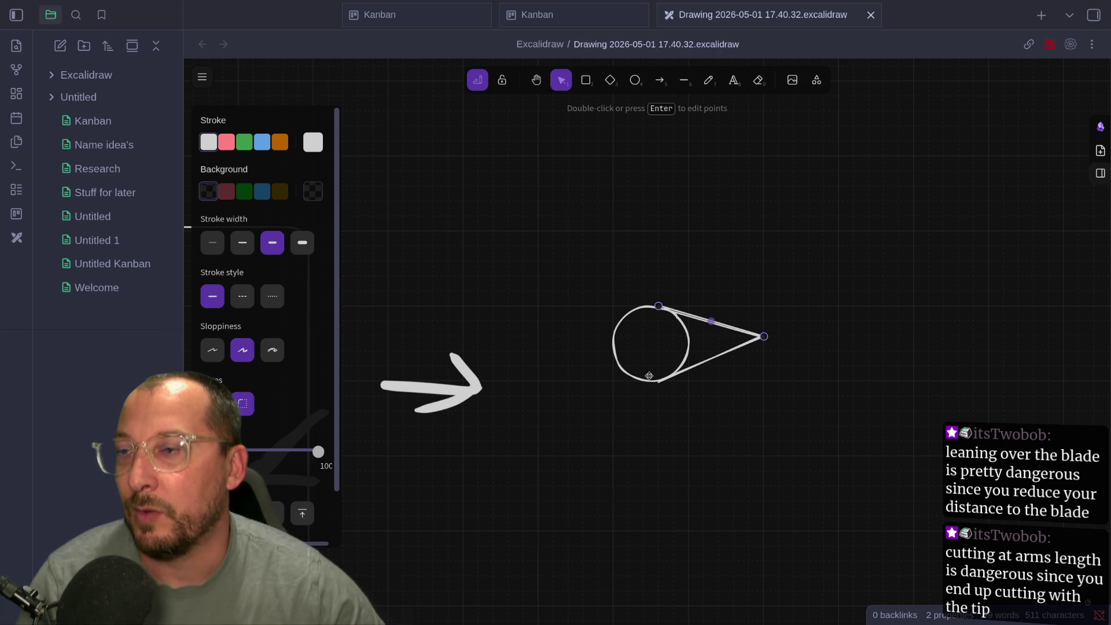
key(Escape)
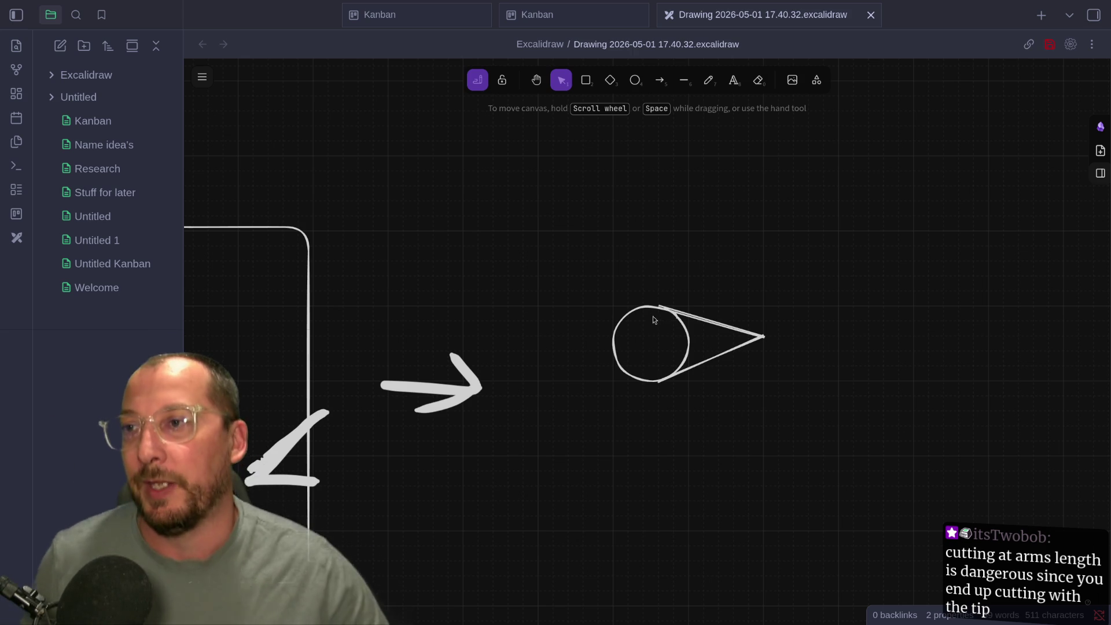
Mark a freehand pink dot on the circle's left edge, discarding a trial pink arrow
click(659, 80)
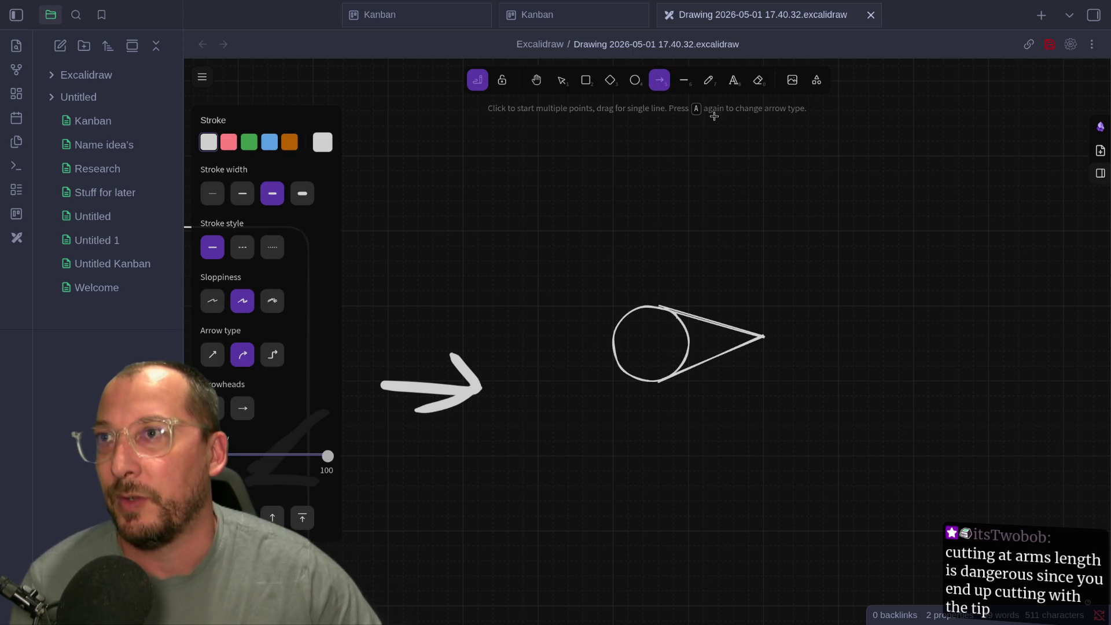
click(708, 80)
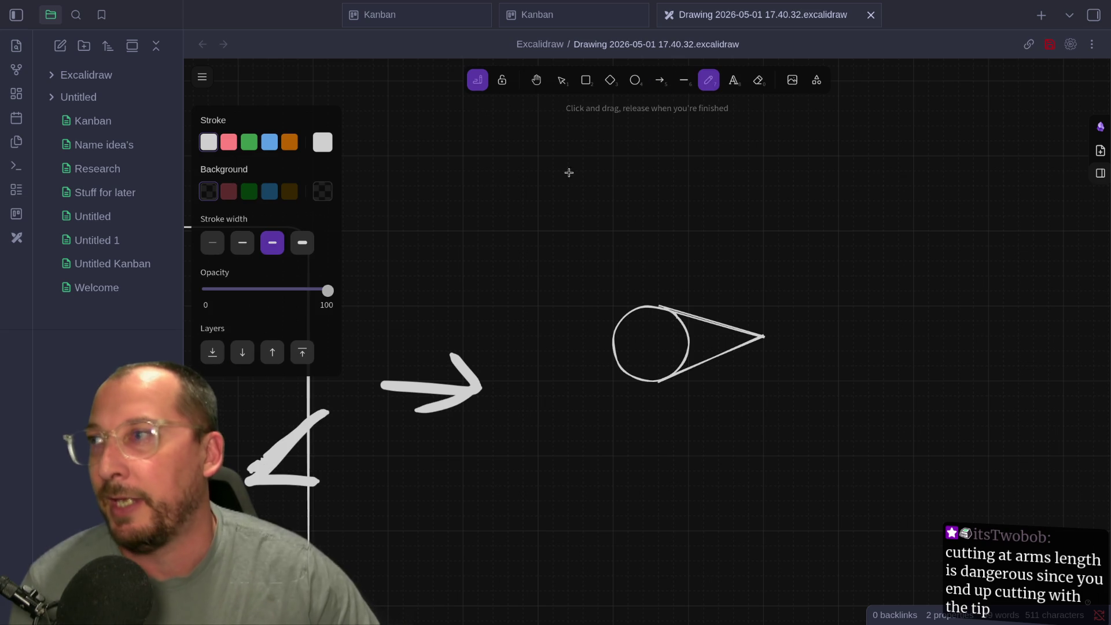
click(229, 141)
click(618, 322)
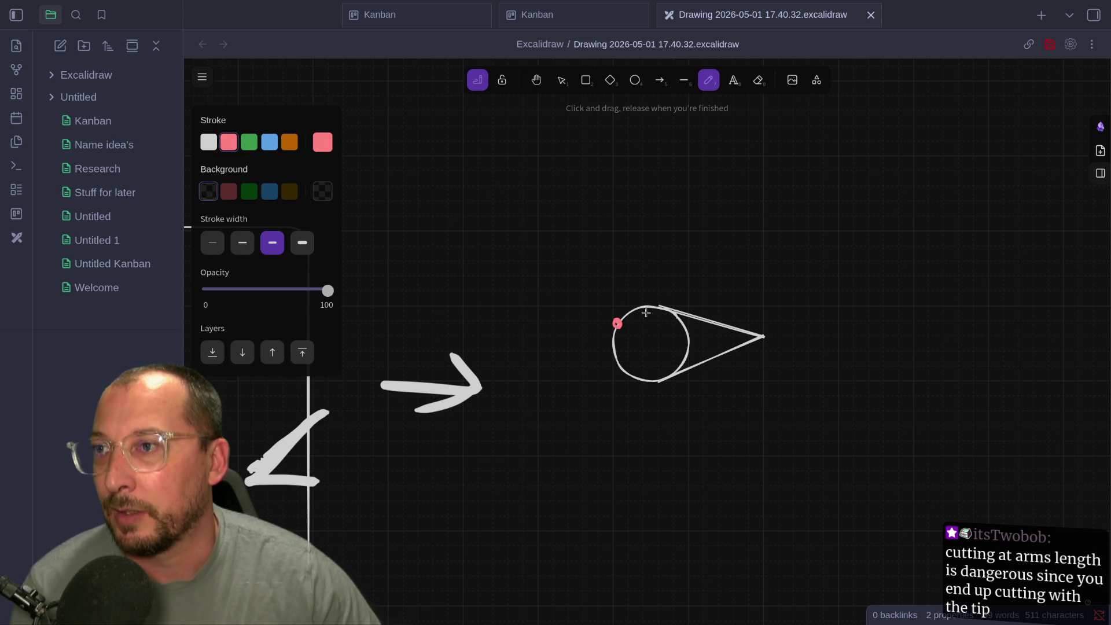
click(659, 80)
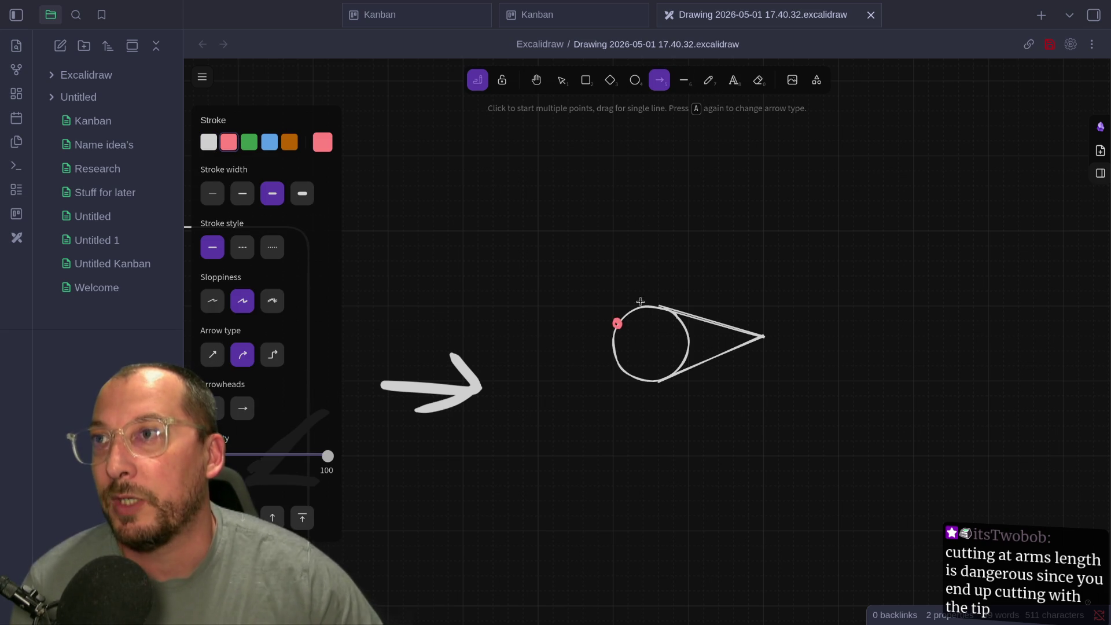
mouse_move(764, 344)
mouse_down()
mouse_move(639, 318)
mouse_move(624, 327)
mouse_up()
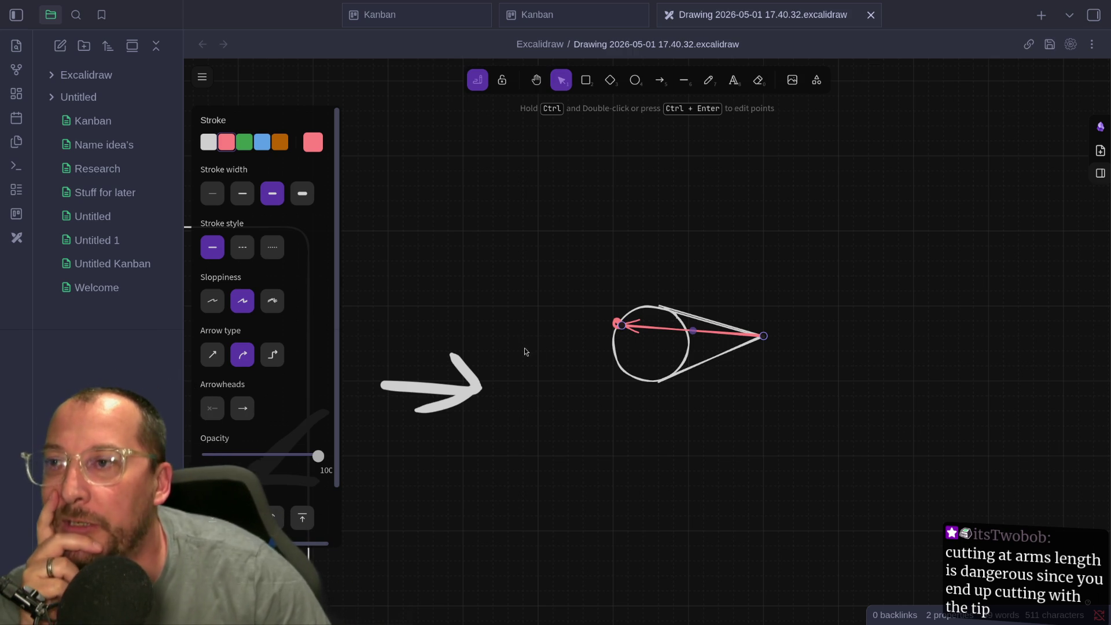
drag(621, 325, 622, 326)
key(Delete)
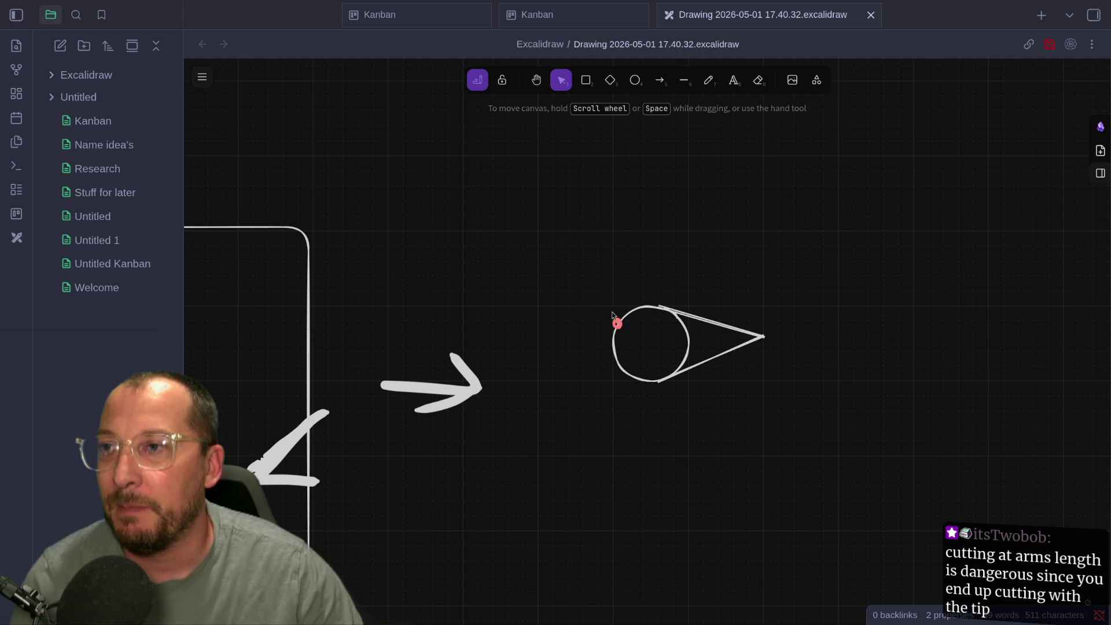
Draw an orange circle above the white circle, erasing a stray orange ellipse first
click(638, 309)
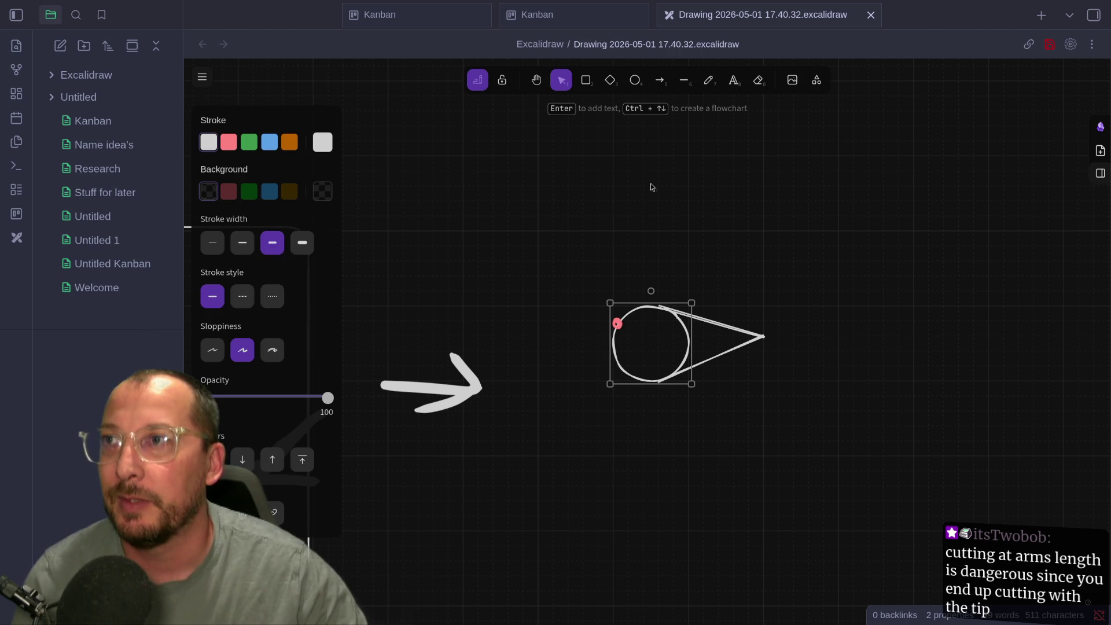
click(634, 80)
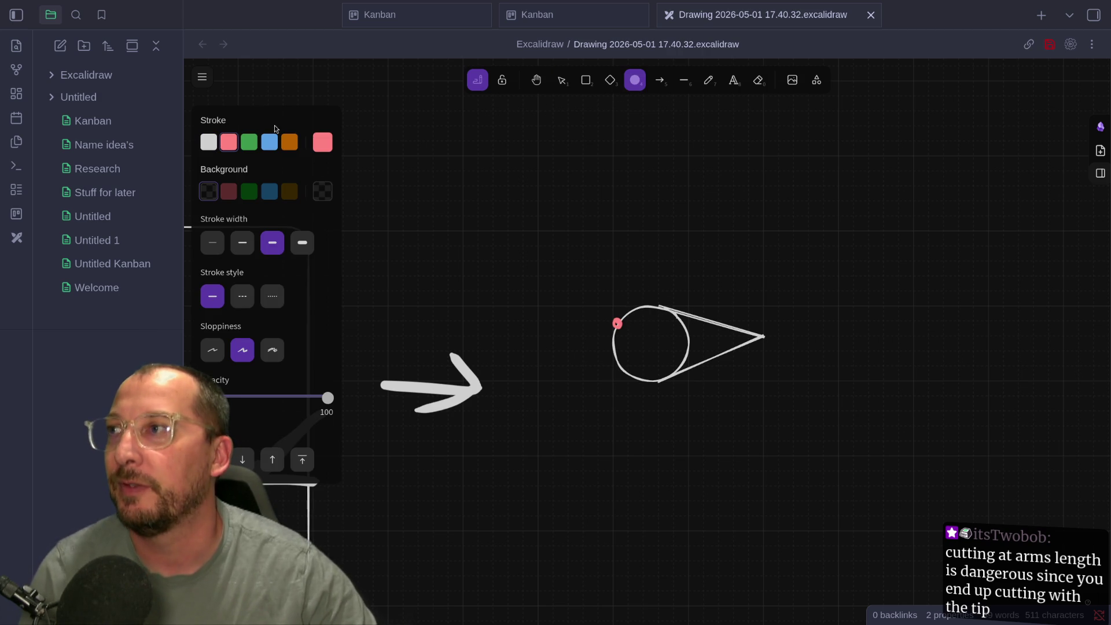
click(290, 142)
drag(551, 305, 568, 352)
key(e)
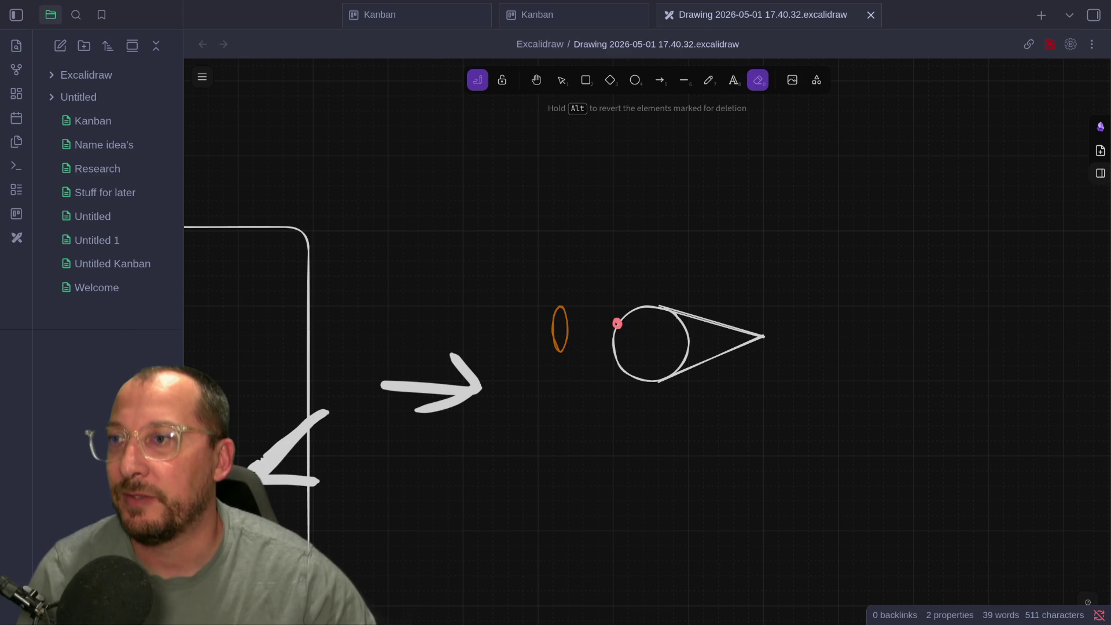
click(553, 329)
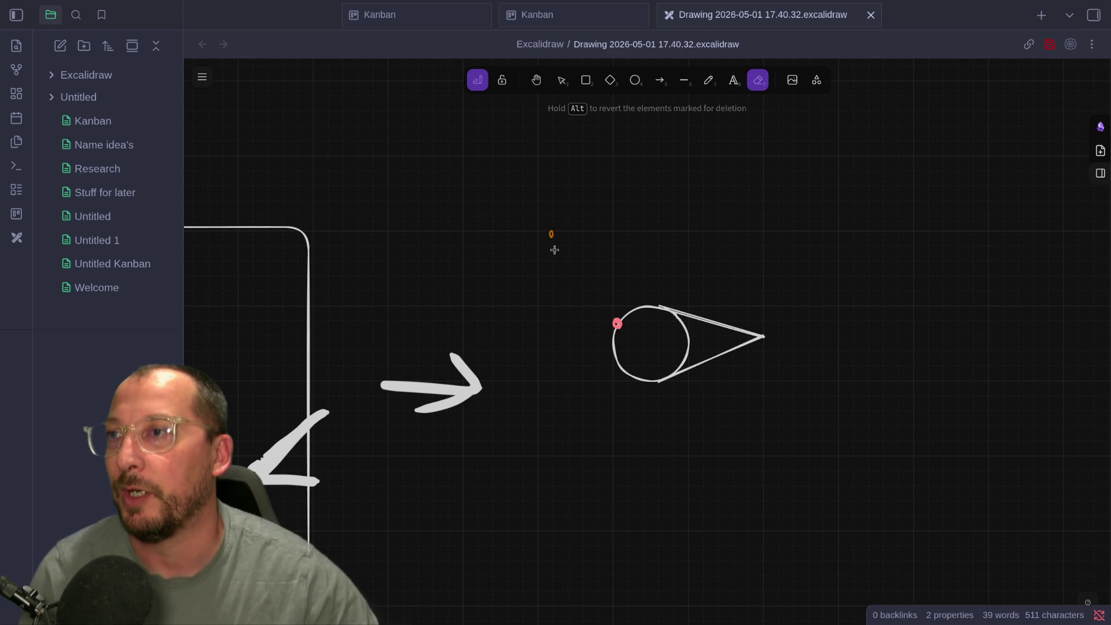
key(o)
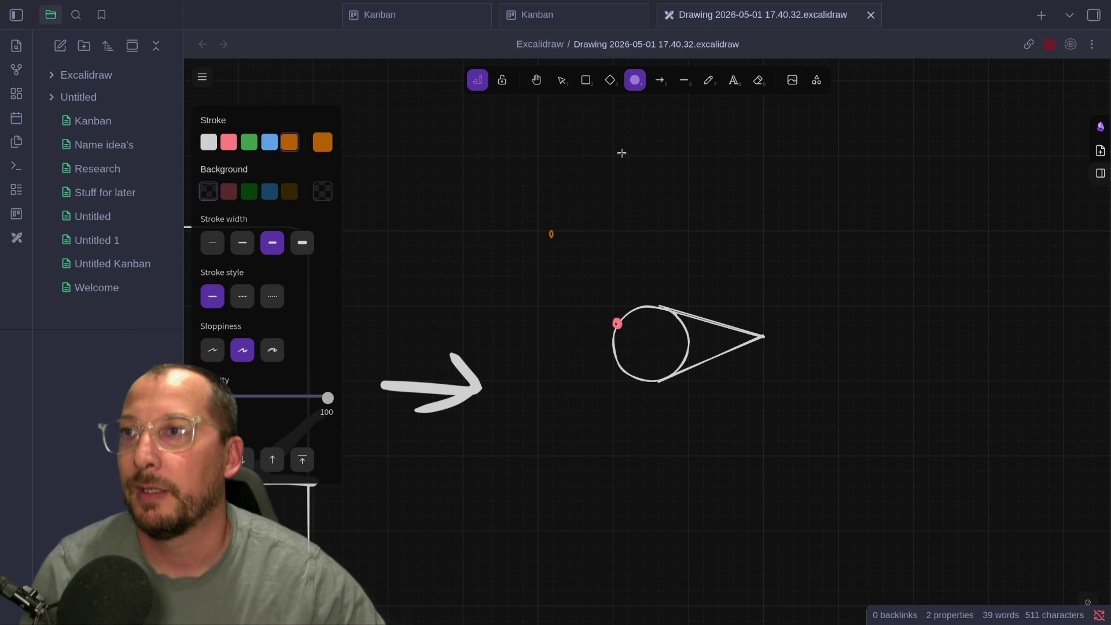
mouse_move(613, 155)
mouse_down()
mouse_move(709, 243)
mouse_move(726, 279)
mouse_move(756, 280)
mouse_up()
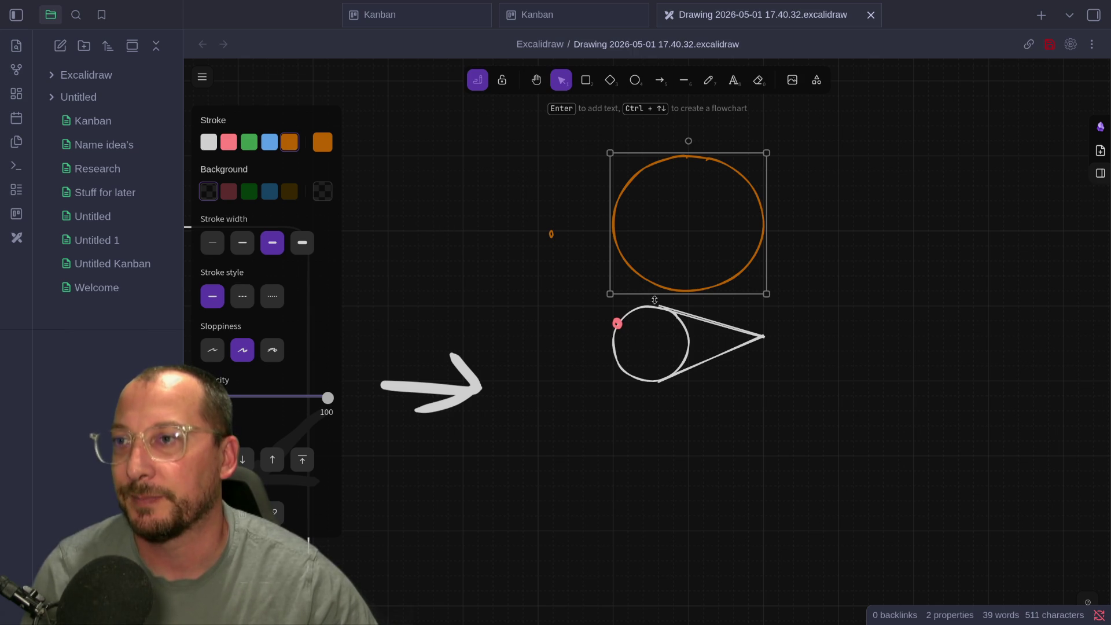
drag(654, 300, 654, 307)
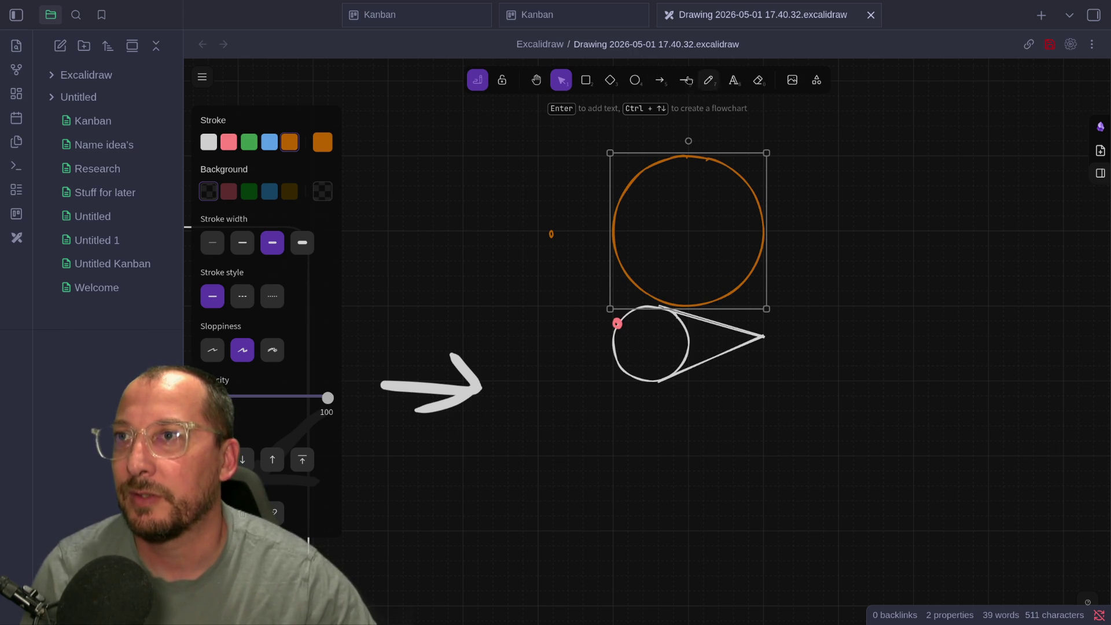
Shrink the orange circle and move the white circle-and-cone sketch over it, slightly offset
mouse_move(543, 439)
mouse_down()
mouse_move(769, 335)
mouse_move(828, 285)
mouse_up()
mouse_move(659, 349)
mouse_down()
mouse_move(794, 289)
mouse_move(839, 244)
mouse_move(749, 234)
mouse_move(846, 246)
mouse_move(897, 339)
mouse_up()
click(748, 273)
click(747, 280)
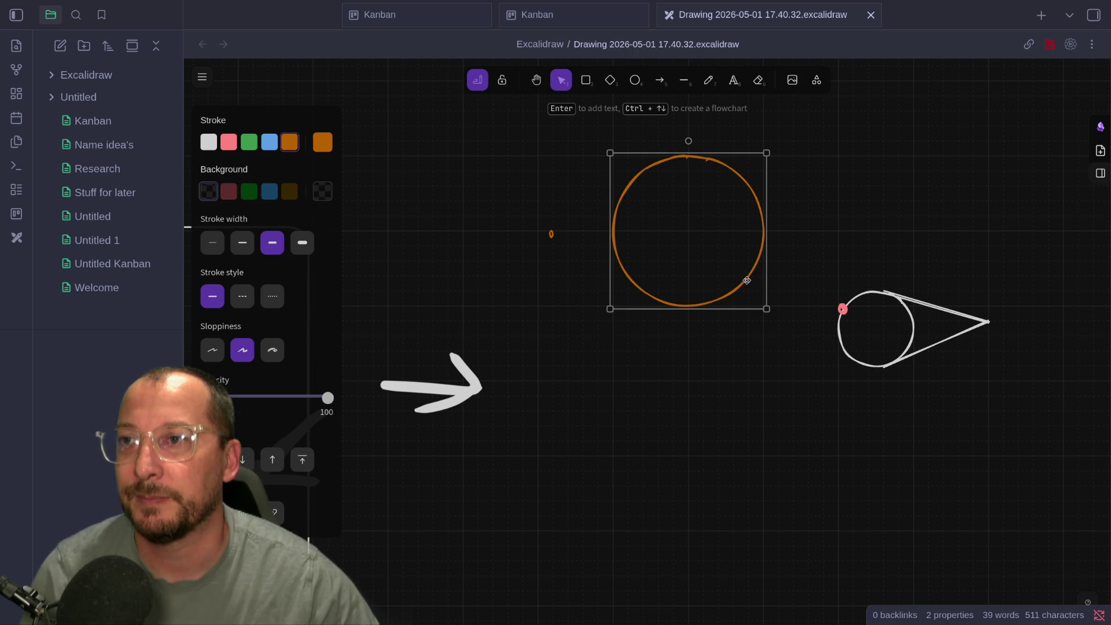
mouse_move(765, 312)
mouse_down()
mouse_move(722, 254)
mouse_move(681, 233)
mouse_up()
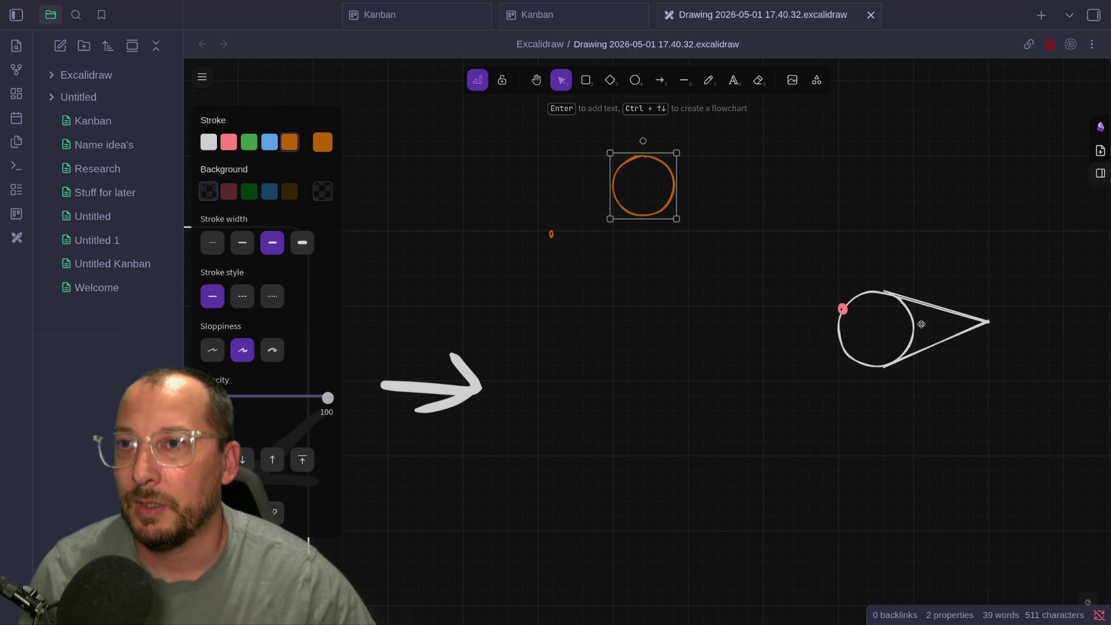
drag(1036, 286, 800, 382)
mouse_move(904, 339)
mouse_down()
mouse_move(844, 250)
mouse_move(656, 197)
mouse_move(676, 197)
mouse_up()
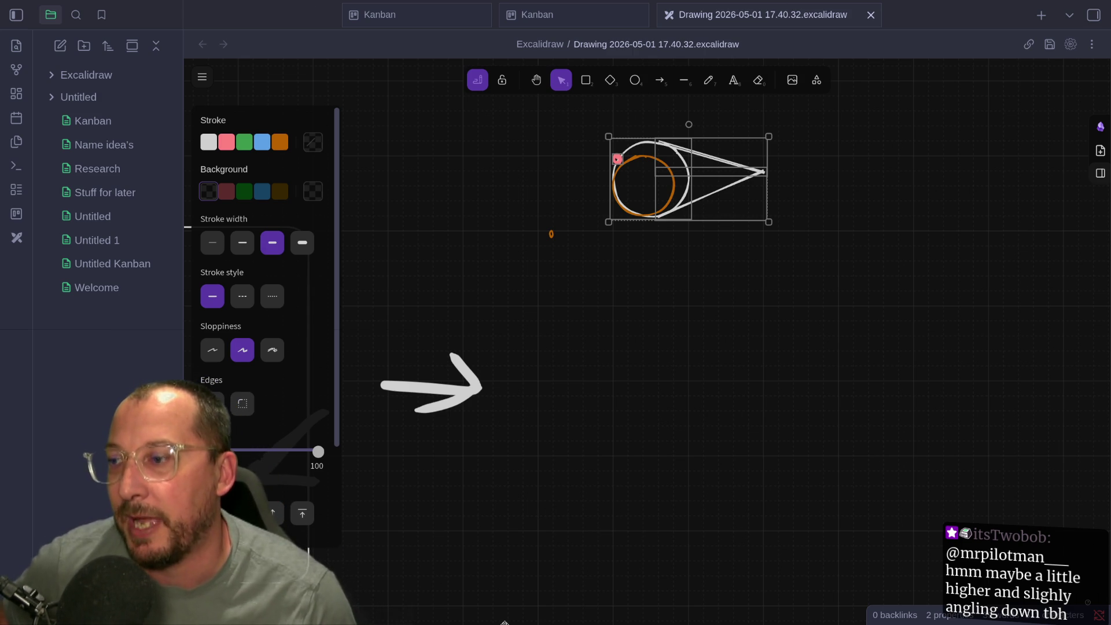
key(Left)
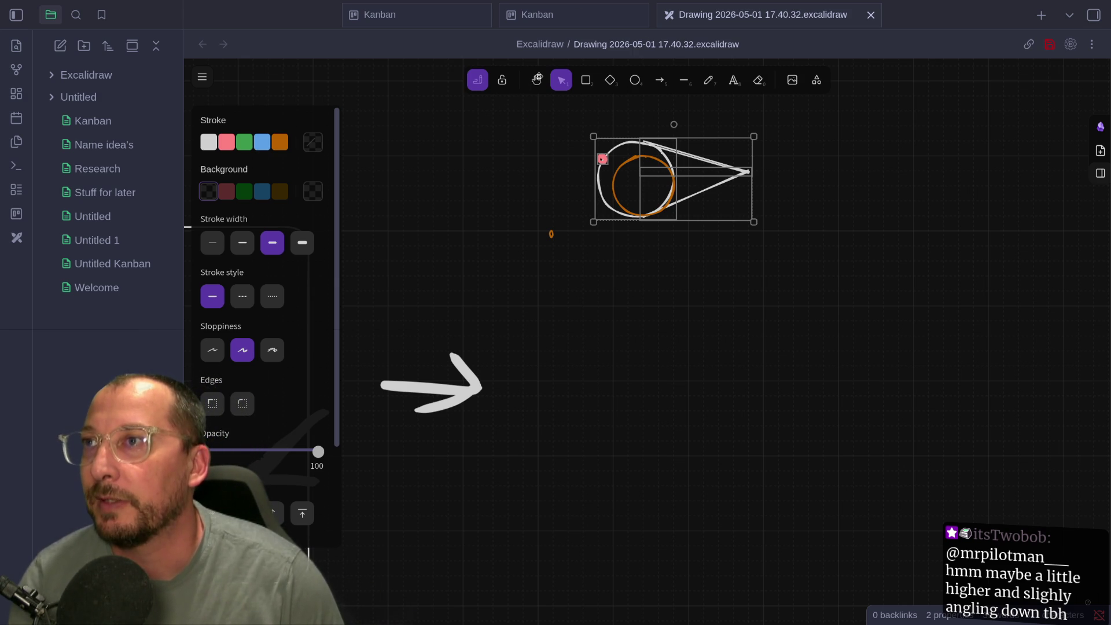
click(586, 80)
click(609, 80)
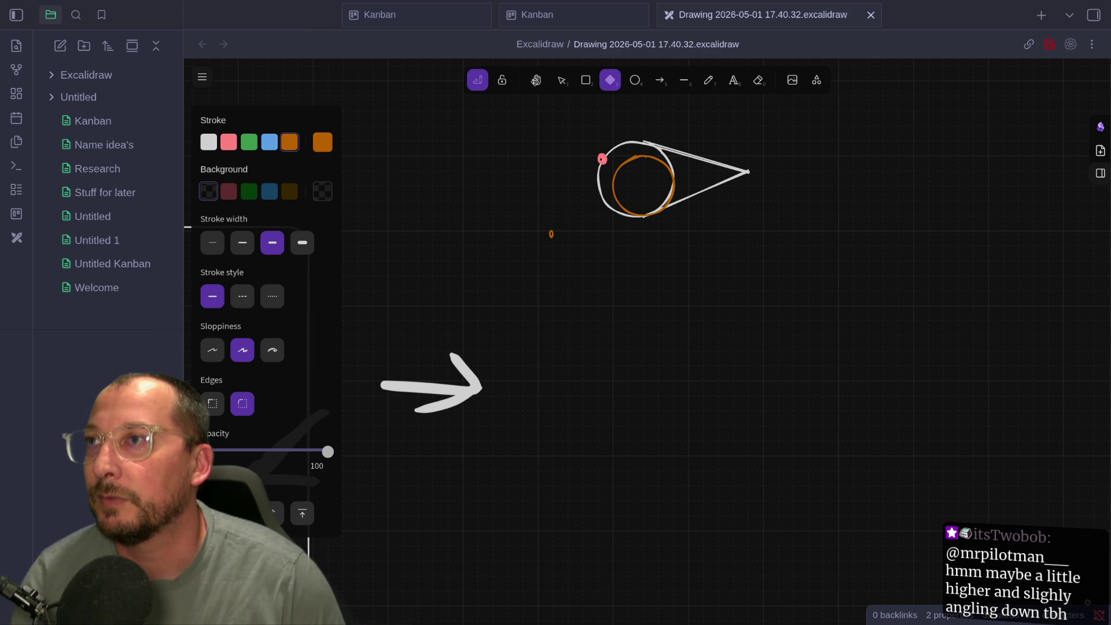
click(561, 80)
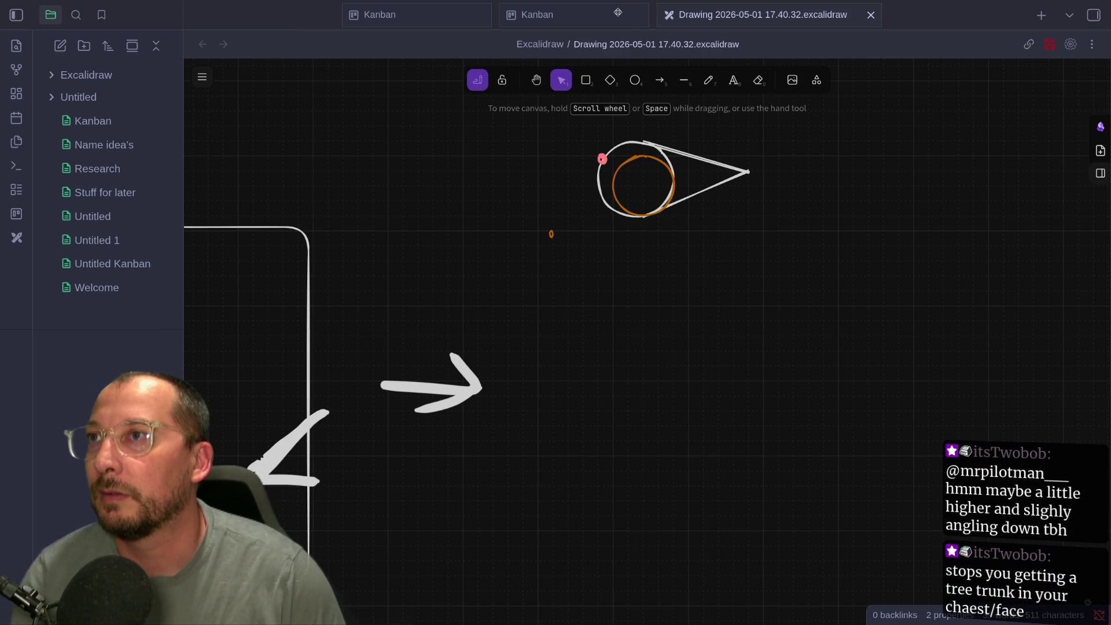
key(r)
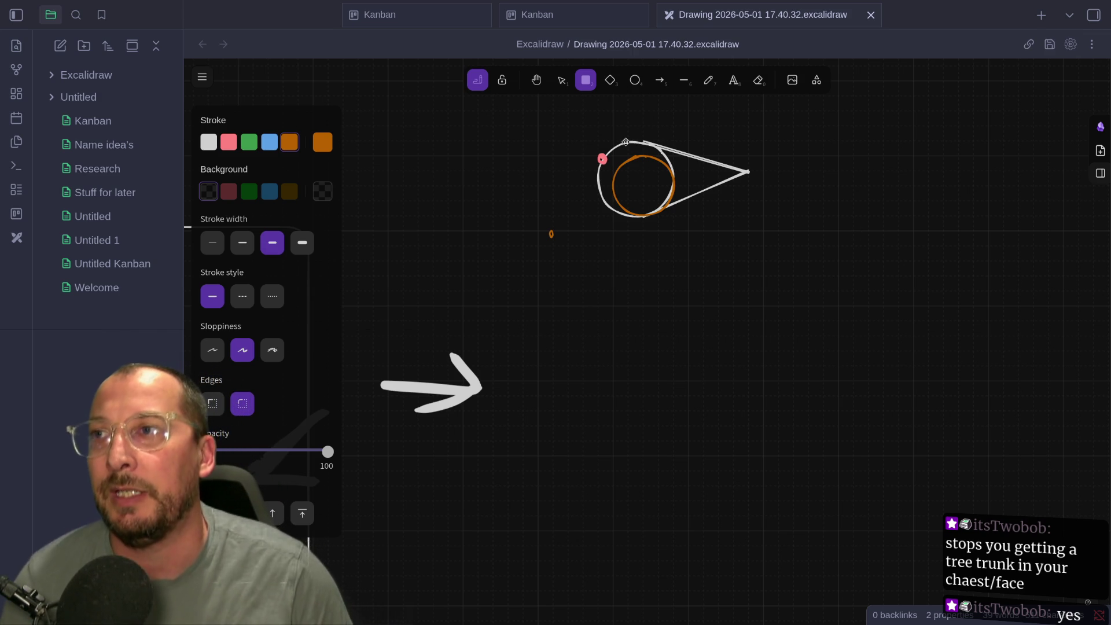
key(1)
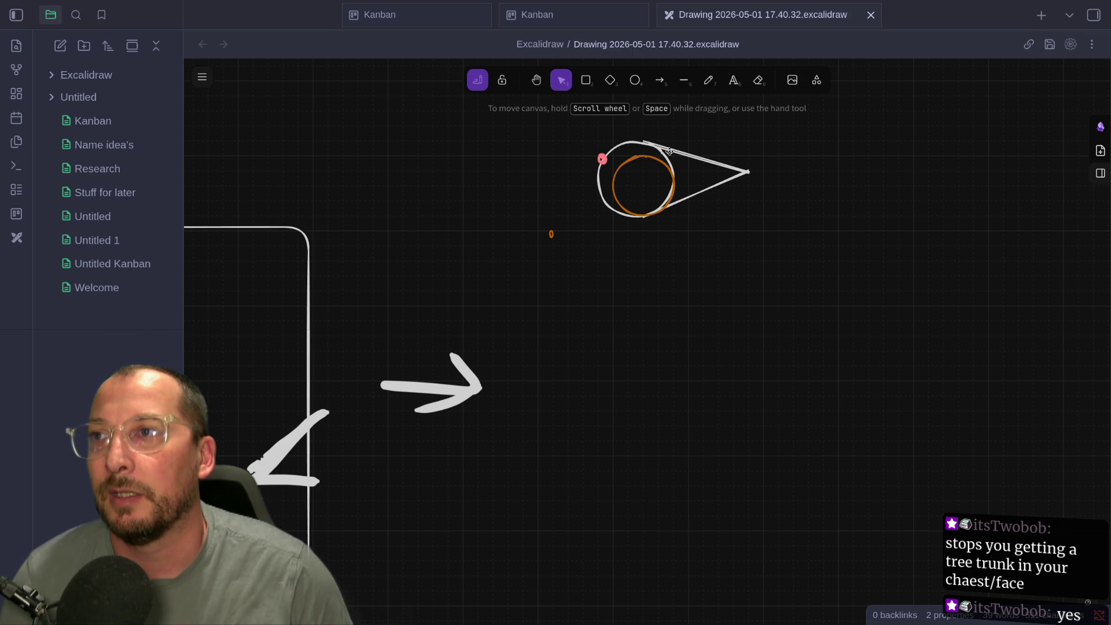
click(680, 155)
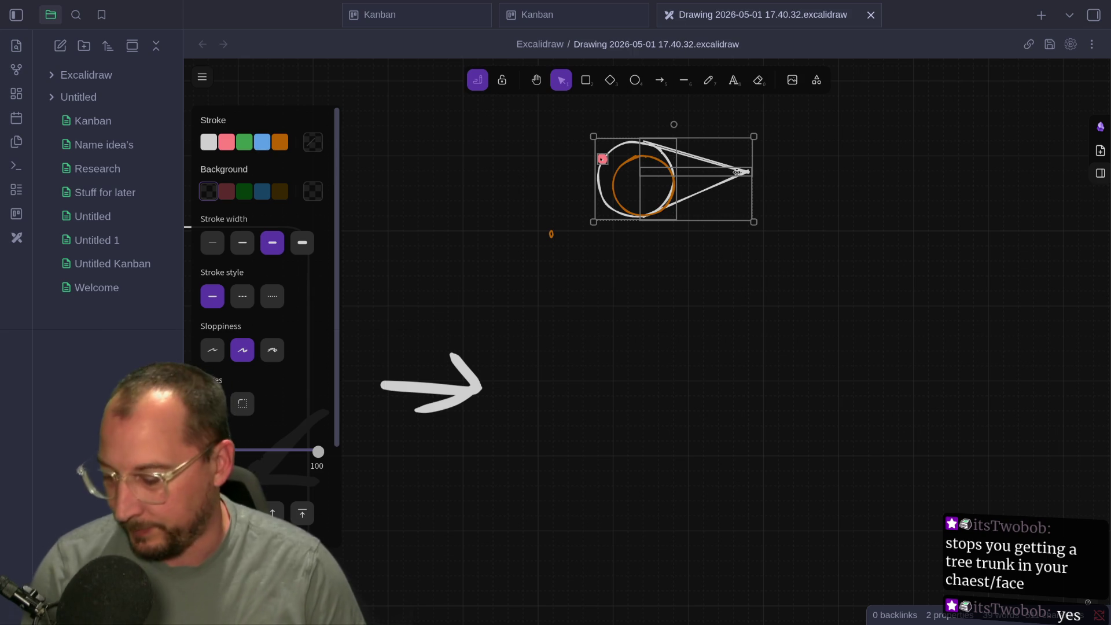
key(super+3)
key(super+d)
text(obs)
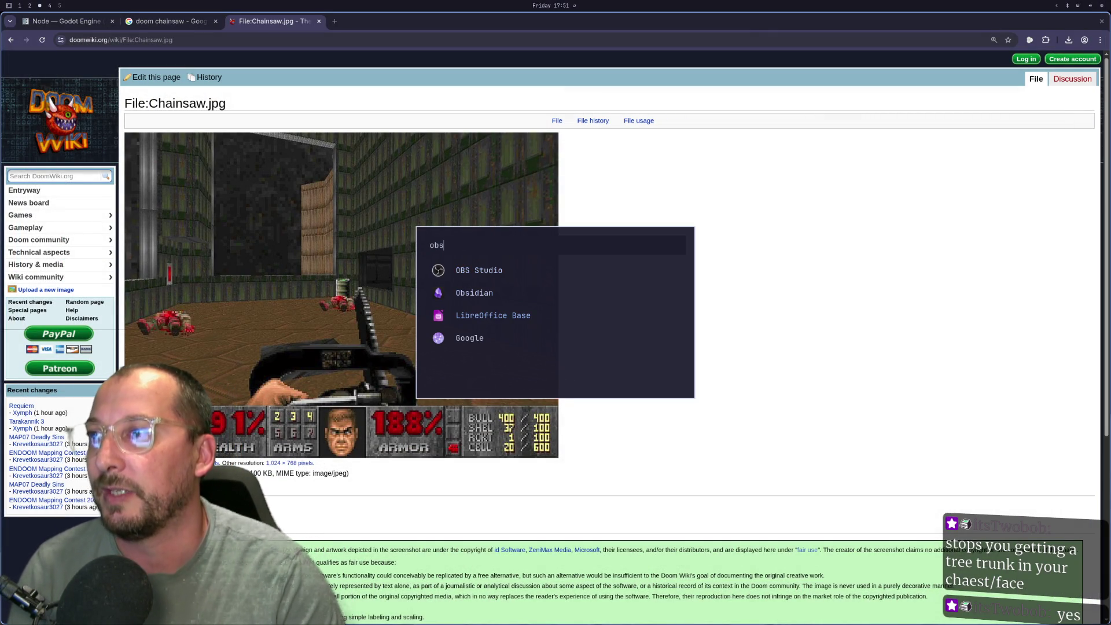
key(Return)
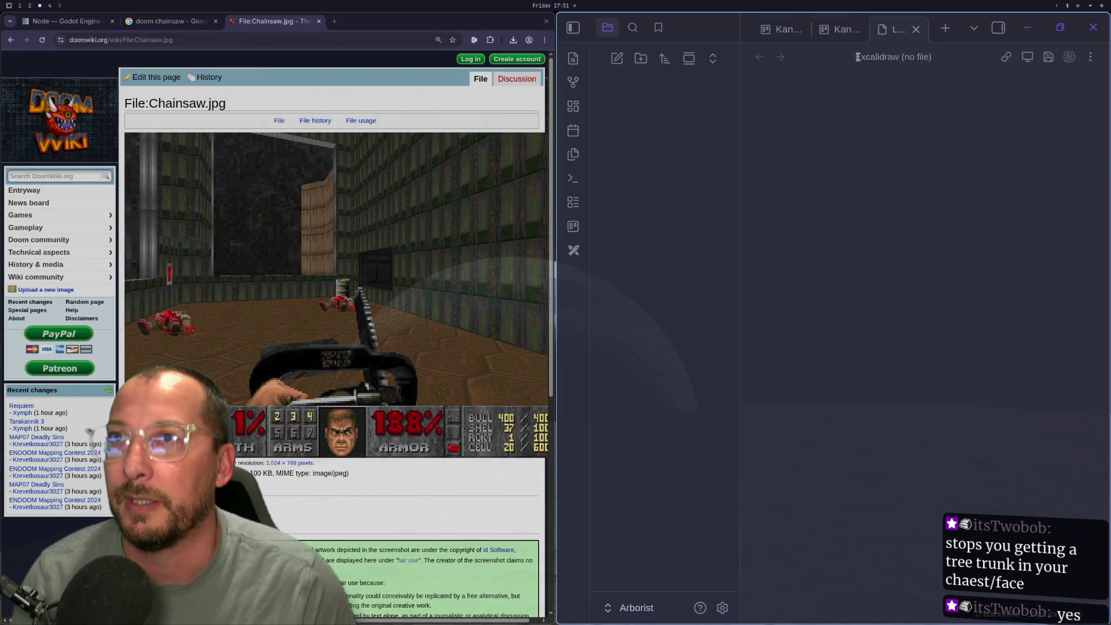
key(super+f)
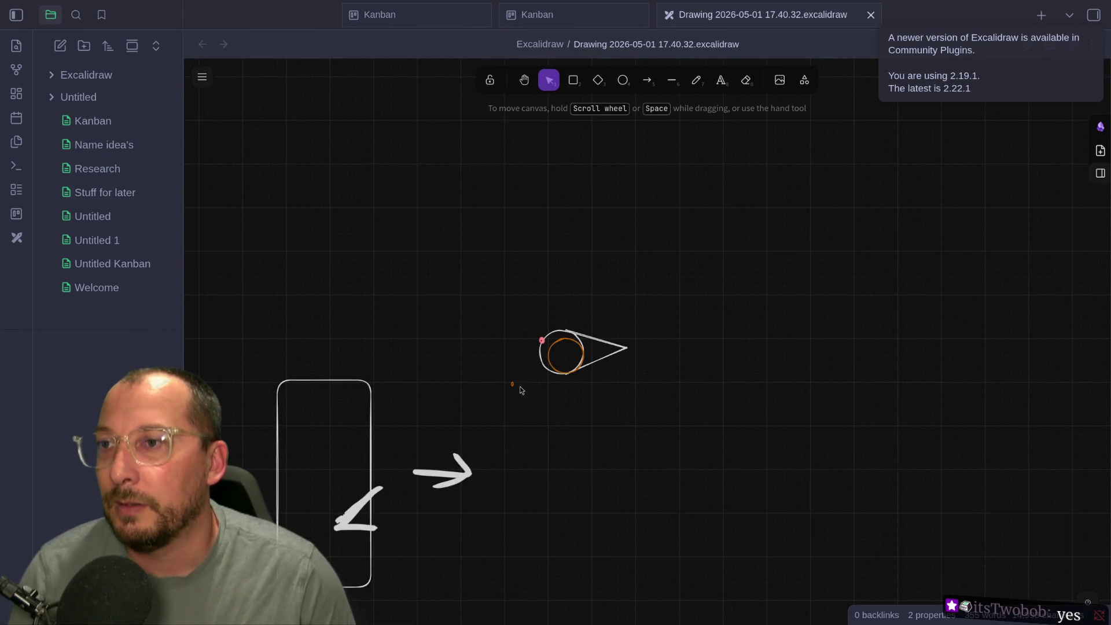
Recentre the view and drag both cone lines' tips so the lines run horizontal
scroll(574, 378, up, 5)
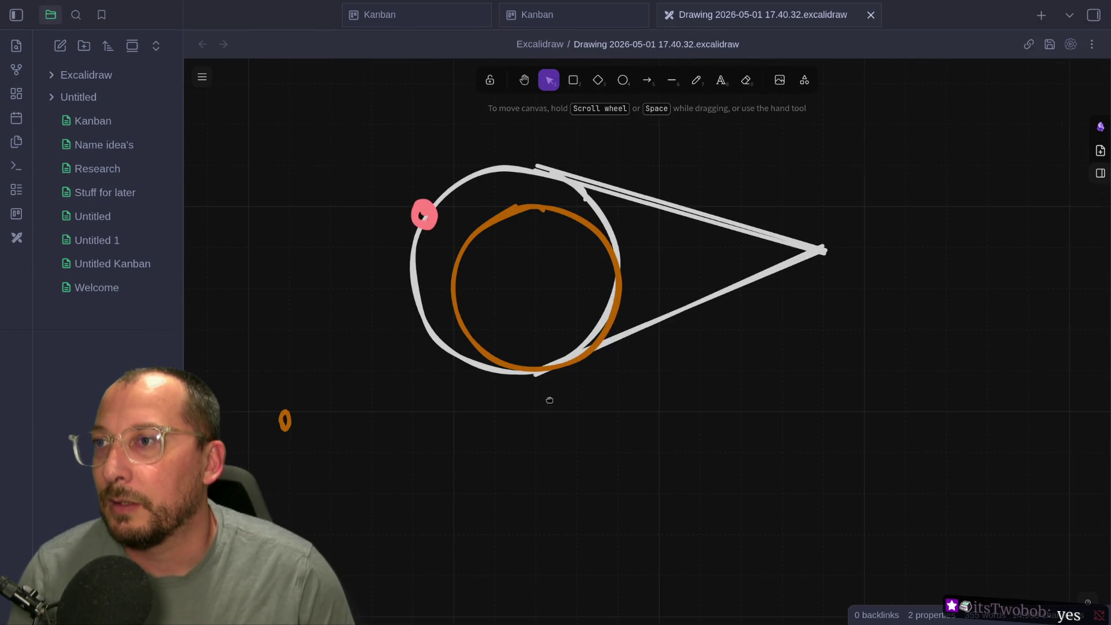
drag(549, 400, 486, 443)
scroll(486, 442, down, 3)
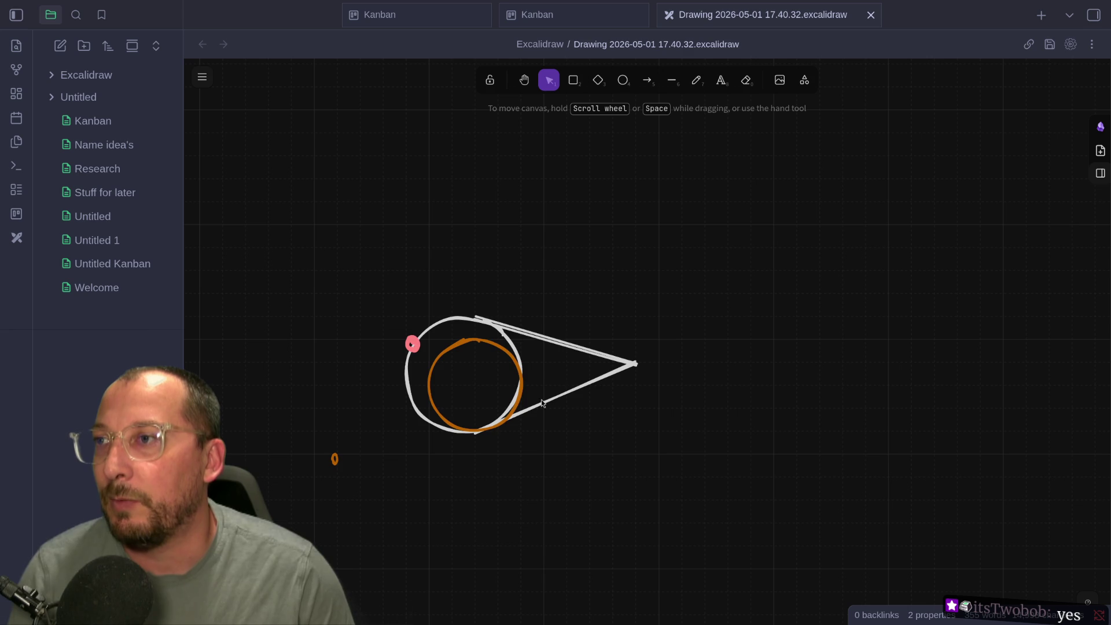
click(544, 337)
drag(637, 363, 635, 317)
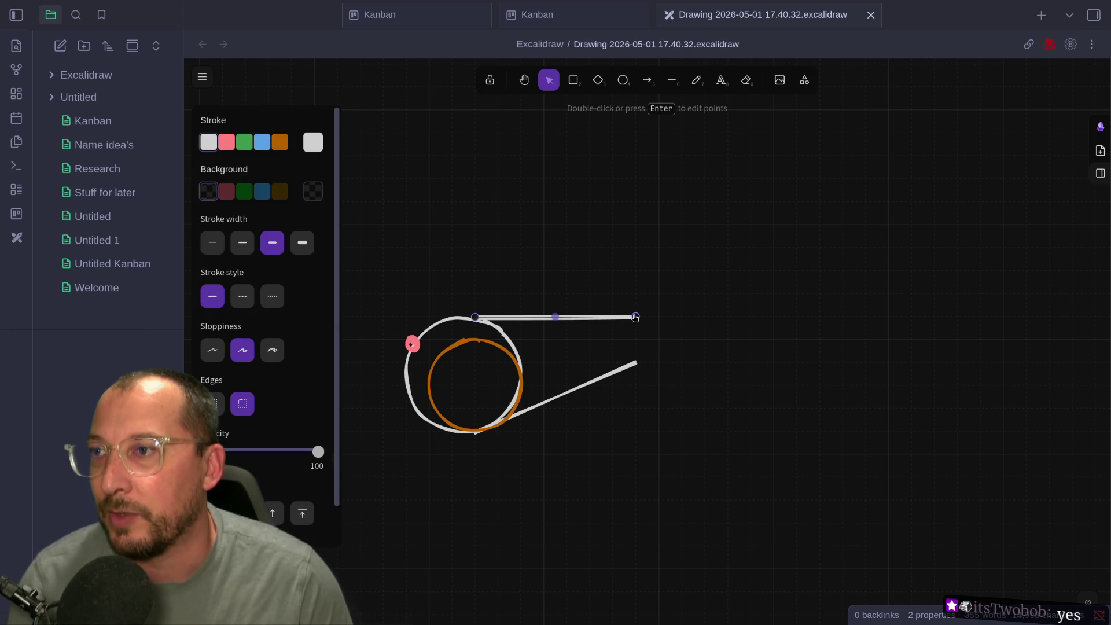
click(573, 378)
click(575, 389)
mouse_move(636, 363)
mouse_down()
mouse_move(615, 431)
mouse_move(635, 431)
mouse_up()
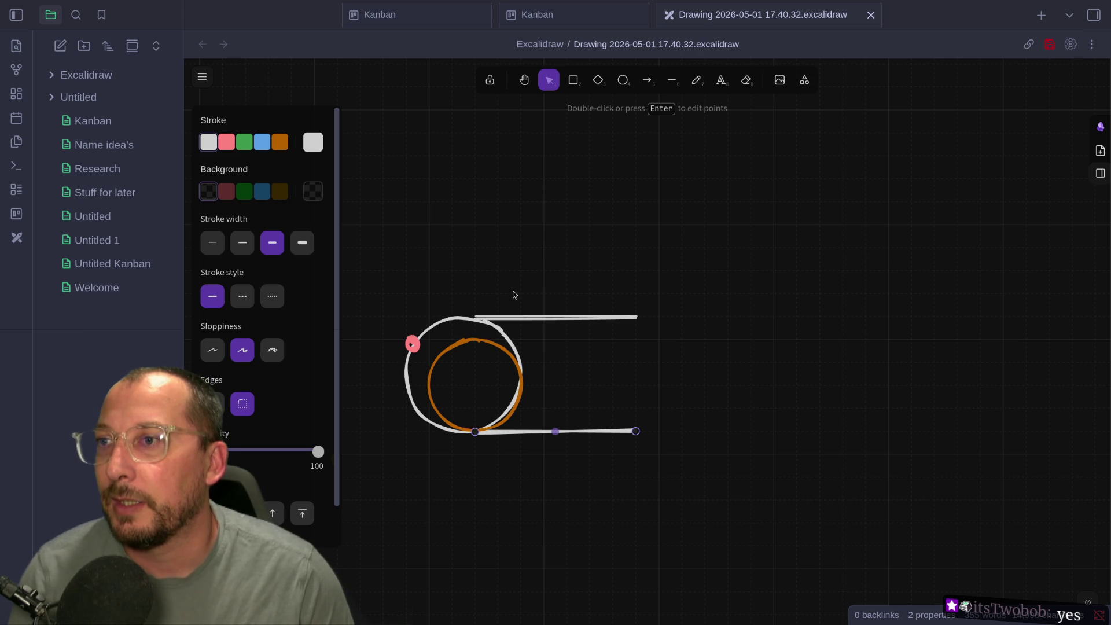
Close the shape with a white vertical line joining both horizontal line ends
click(671, 80)
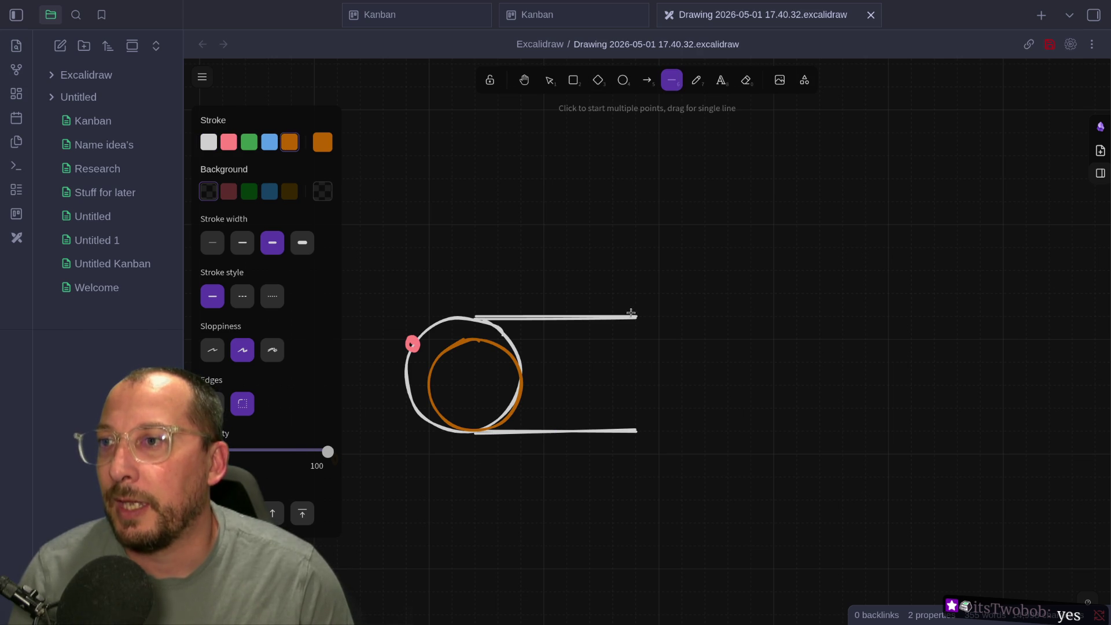
mouse_move(634, 316)
mouse_down()
mouse_move(635, 460)
mouse_move(635, 431)
mouse_up()
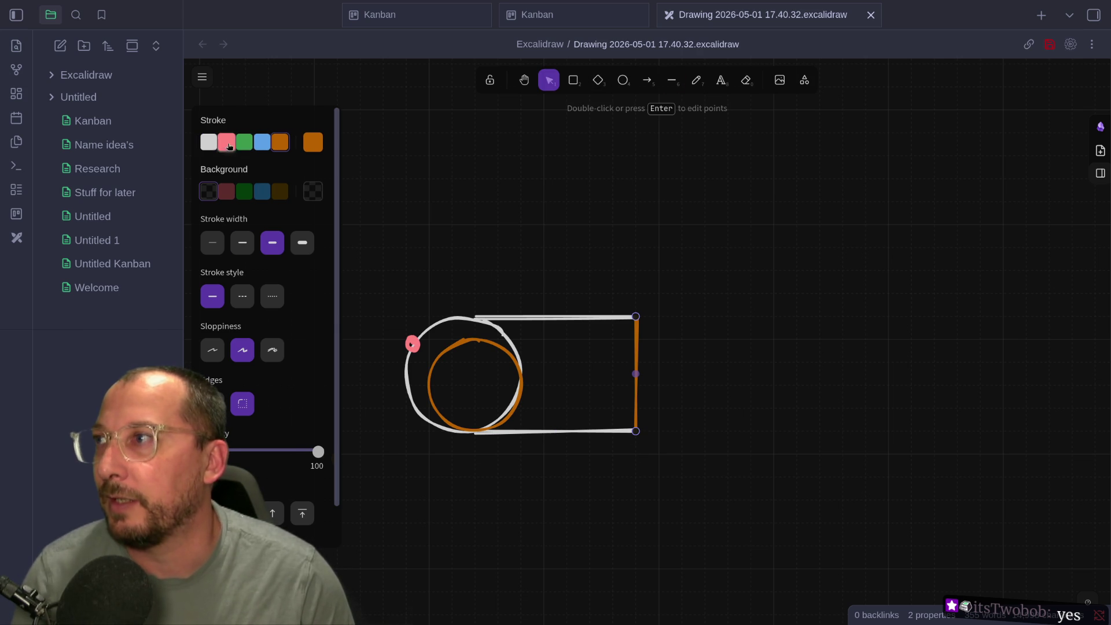
click(208, 142)
click(511, 316)
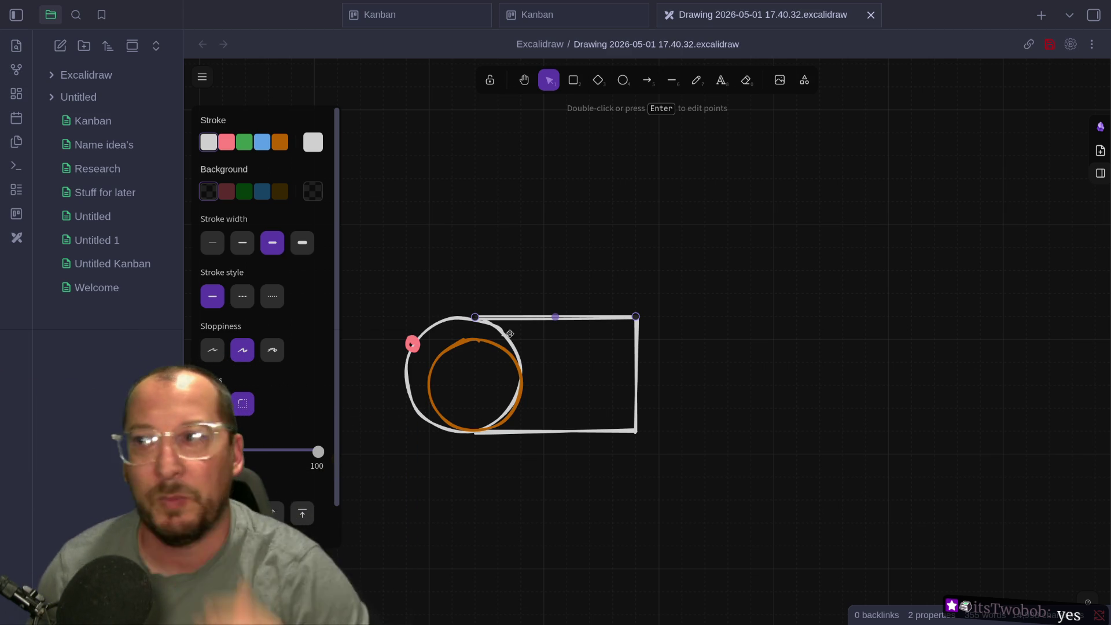
click(455, 318)
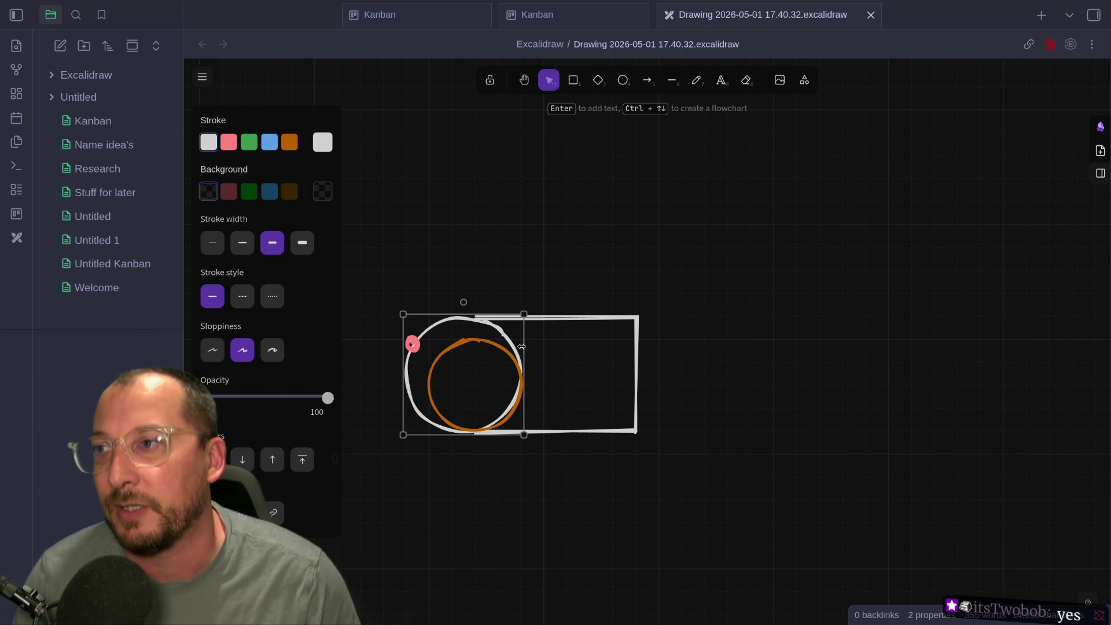
Narrow the white circle into a tall ellipse and undo a stray vertical pencil stroke
mouse_move(522, 345)
mouse_down()
mouse_move(448, 346)
mouse_move(490, 346)
mouse_up()
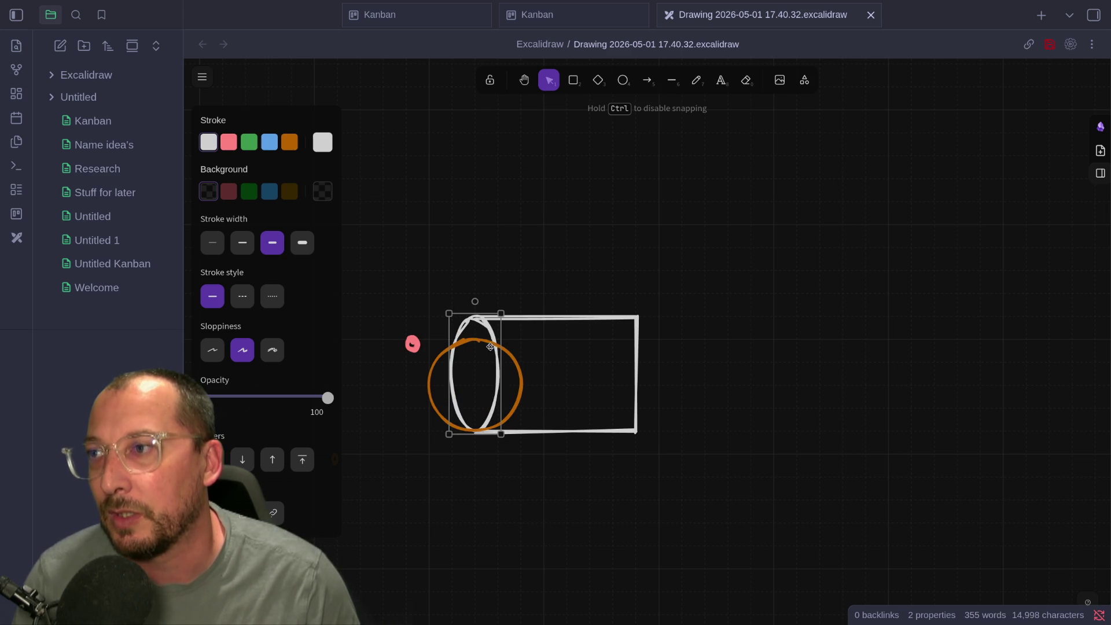
click(549, 278)
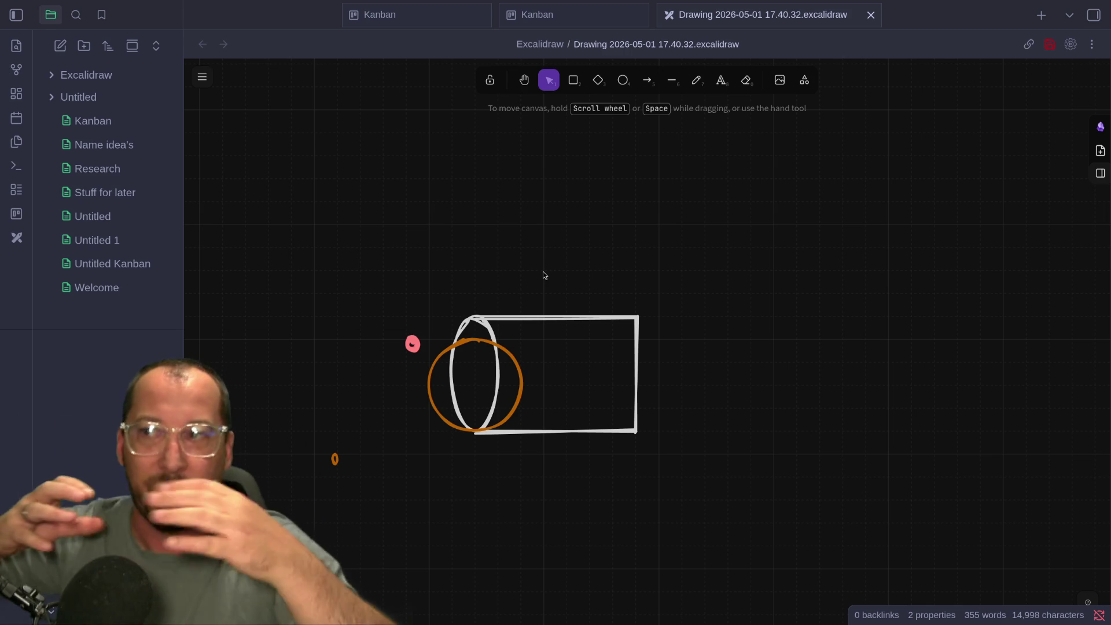
click(692, 84)
mouse_move(550, 322)
mouse_down()
mouse_move(541, 449)
mouse_move(542, 382)
mouse_move(546, 397)
mouse_up()
key(ctrl+z)
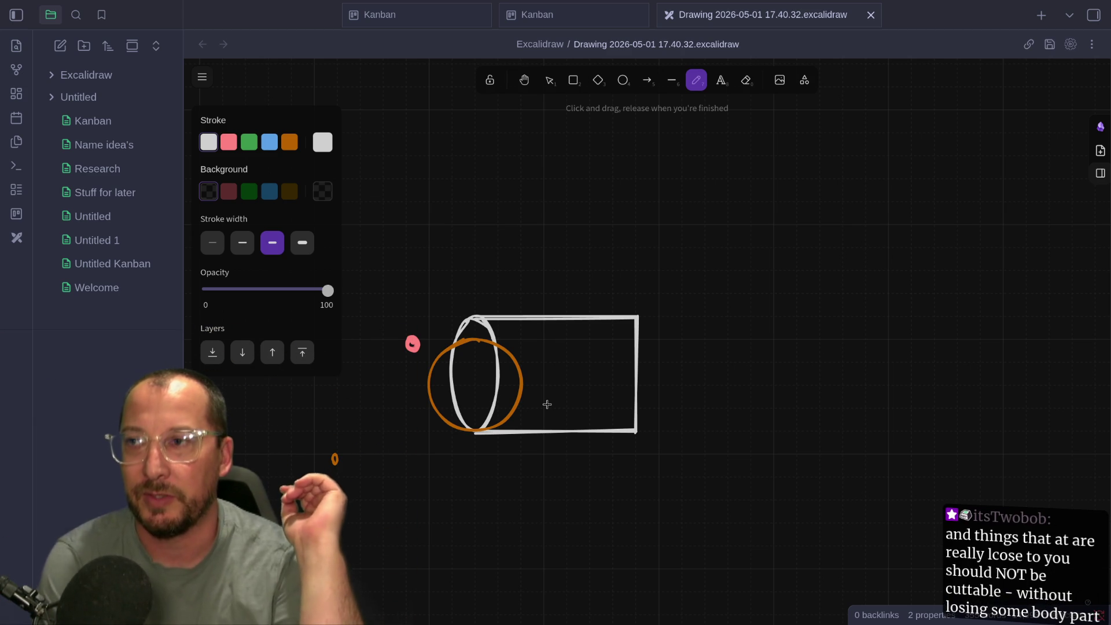
Reselect the tall white ellipse with the selection tool
click(485, 322)
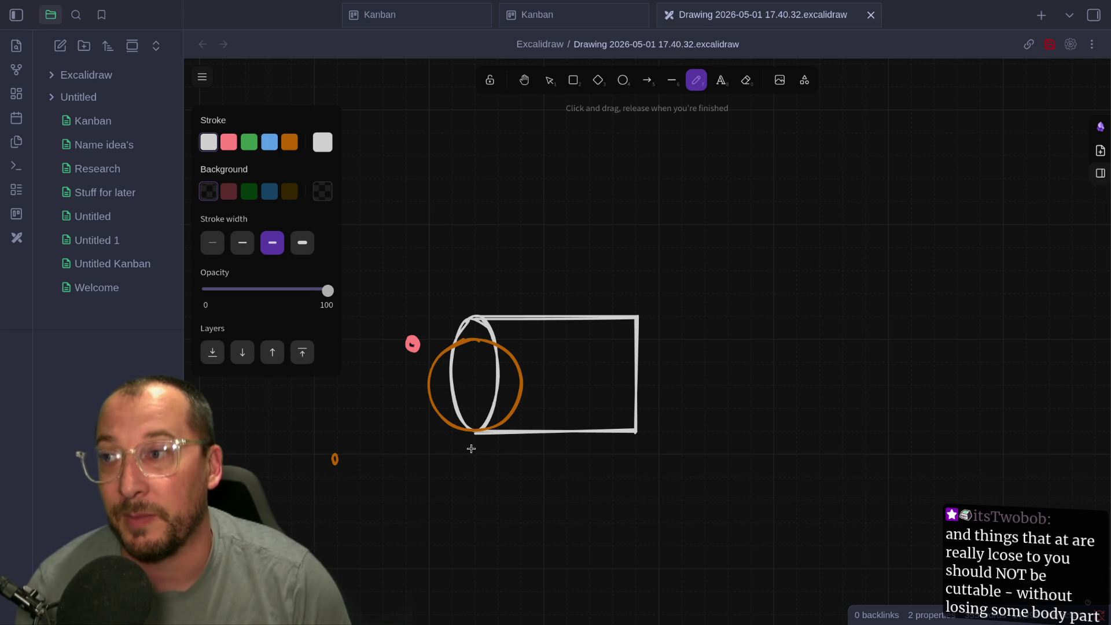
click(549, 81)
click(490, 330)
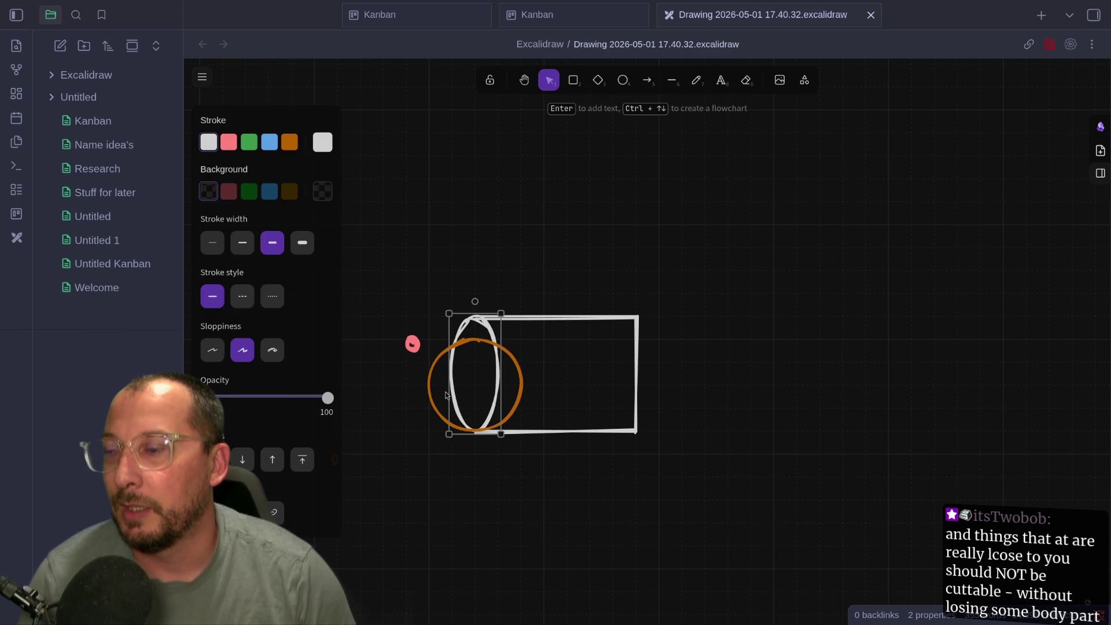
Undo the ellipse widening and draw a new white circle inside the rectangle
mouse_move(449, 389)
mouse_down()
mouse_move(405, 384)
mouse_move(427, 385)
mouse_up()
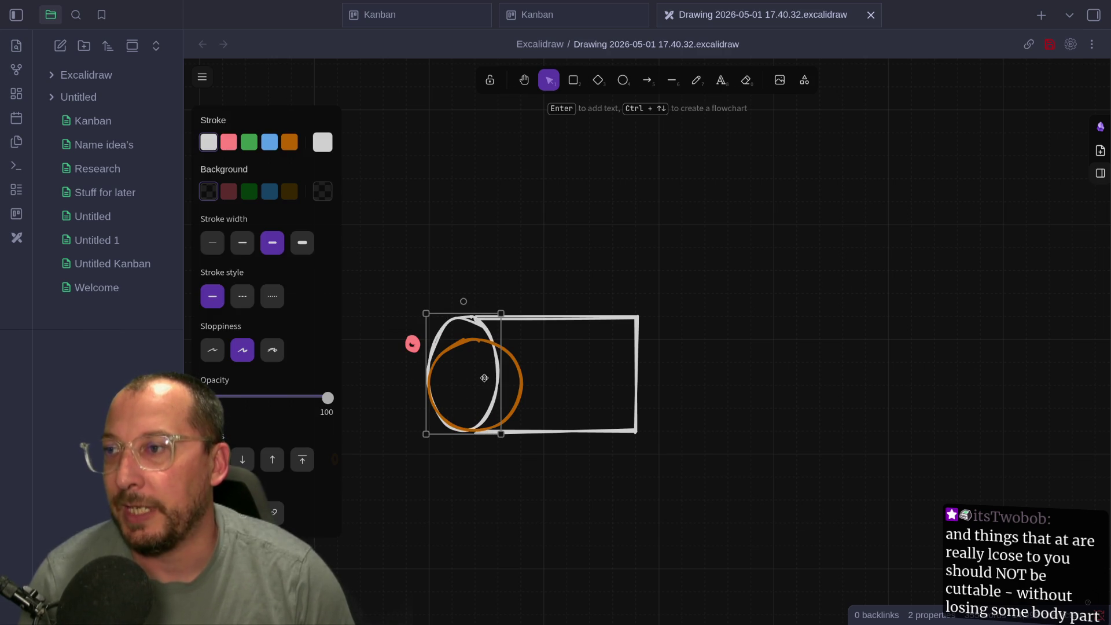
key(ctrl+z)
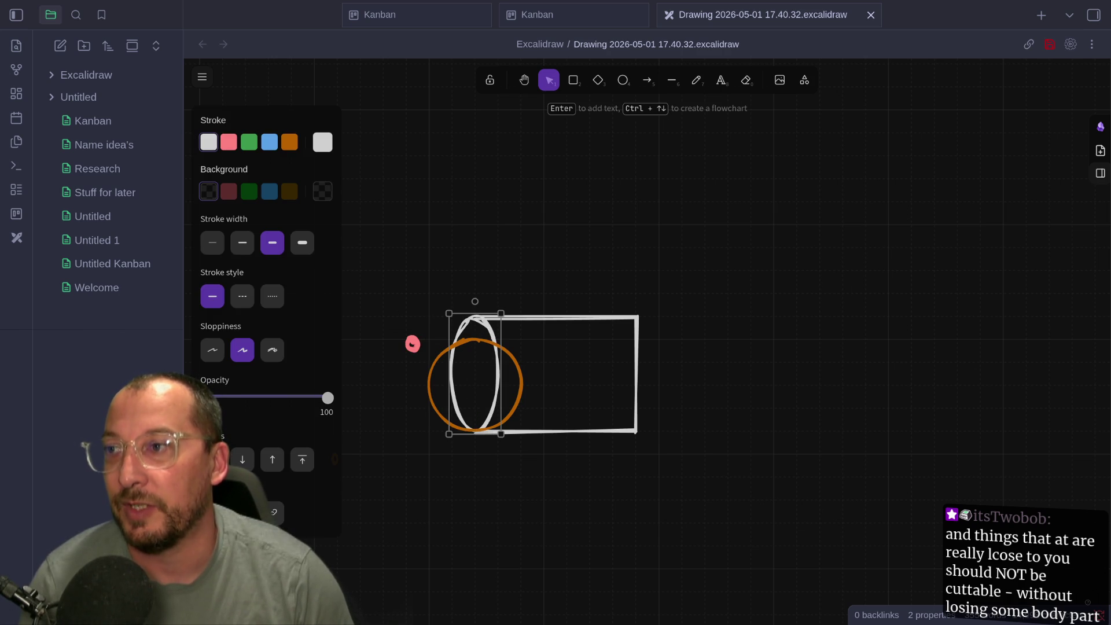
click(623, 80)
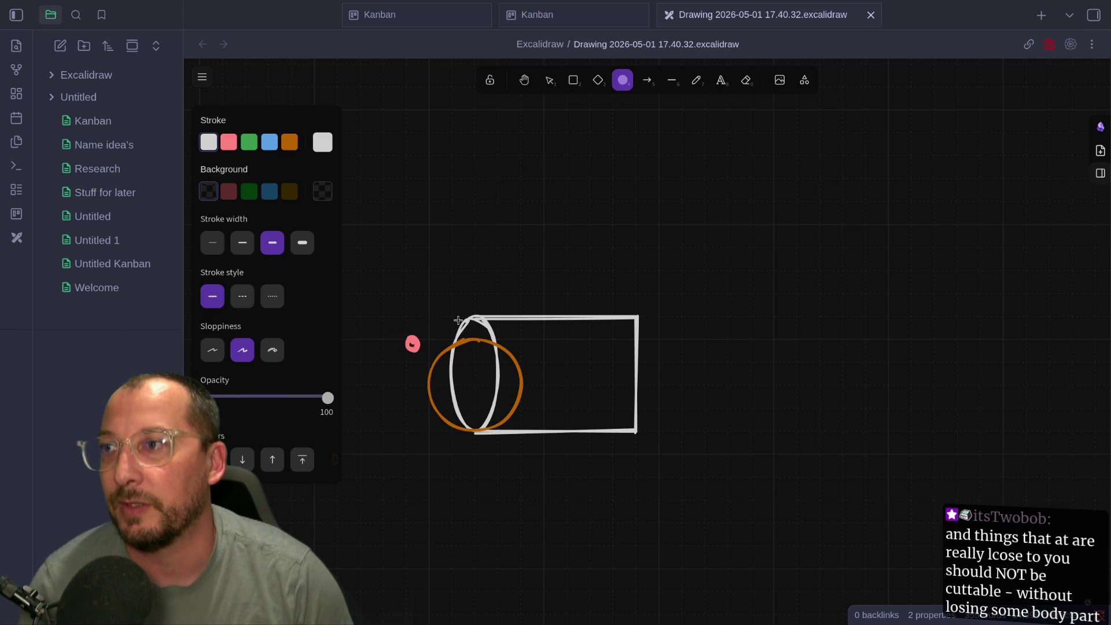
mouse_move(457, 320)
mouse_down()
mouse_move(592, 430)
mouse_move(558, 432)
mouse_up()
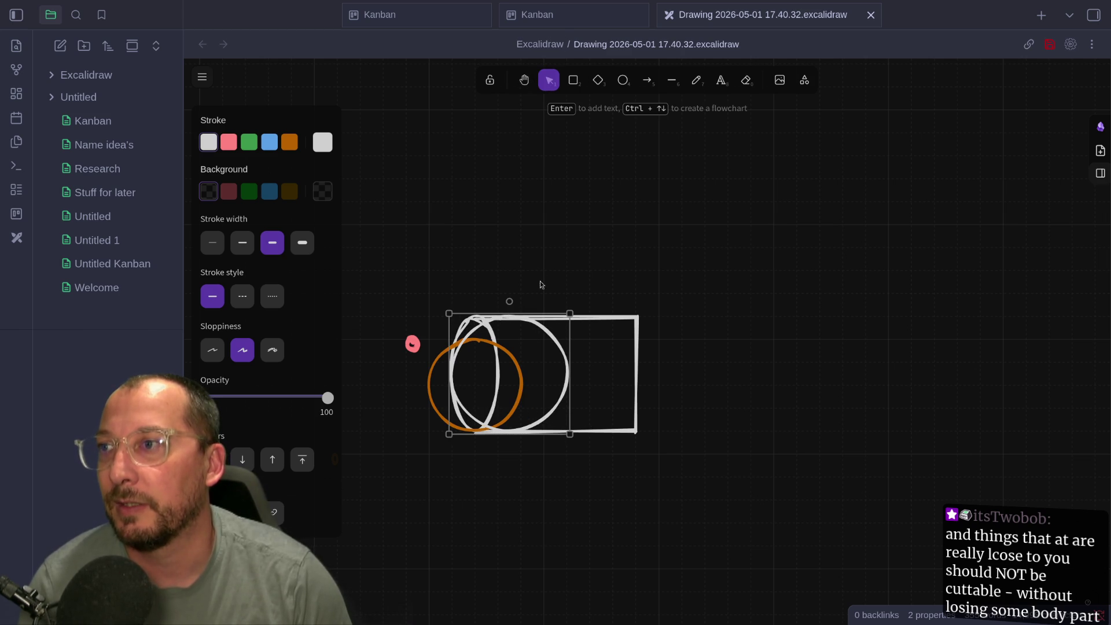
Pan the canvas to centre the drawing and marquee-select all the trunk shapes
click(524, 81)
mouse_move(444, 213)
mouse_down()
mouse_move(667, 472)
mouse_move(484, 328)
mouse_up()
drag(756, 426, 637, 505)
drag(713, 426, 730, 292)
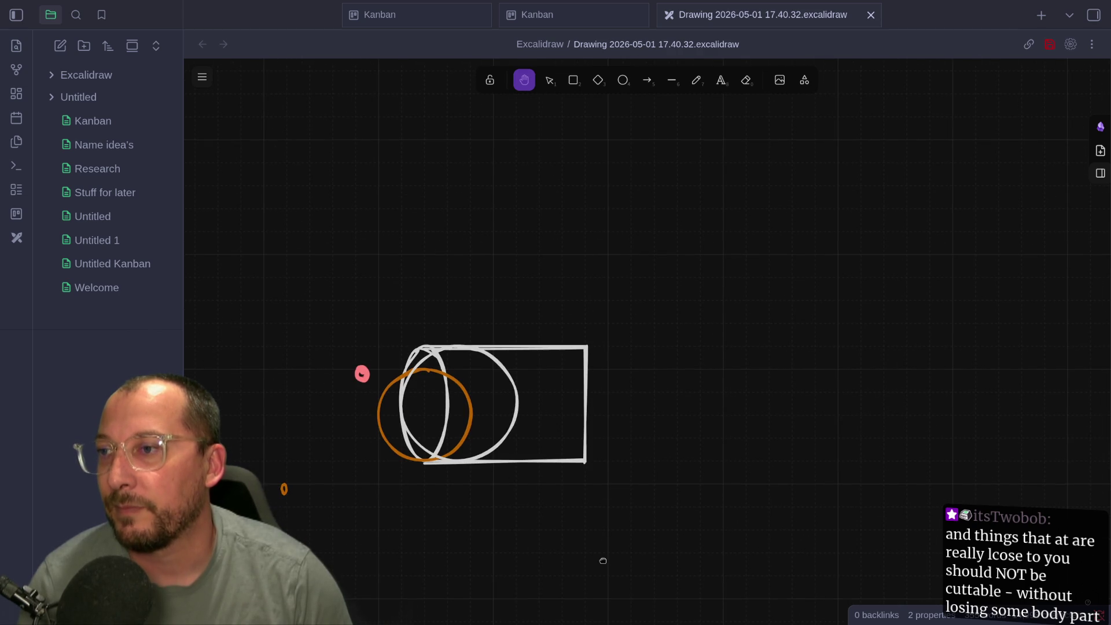
drag(603, 561, 711, 563)
click(549, 80)
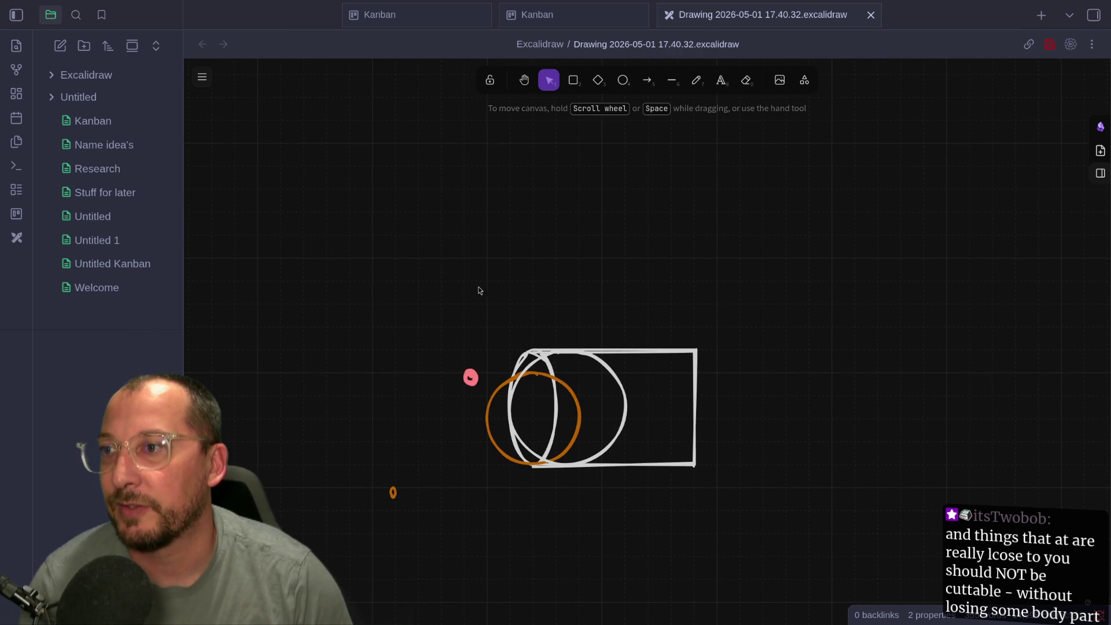
mouse_move(478, 286)
mouse_down()
mouse_move(755, 502)
mouse_move(532, 369)
mouse_move(503, 329)
mouse_move(751, 478)
mouse_move(754, 504)
mouse_up()
double_click(503, 345)
key(Escape)
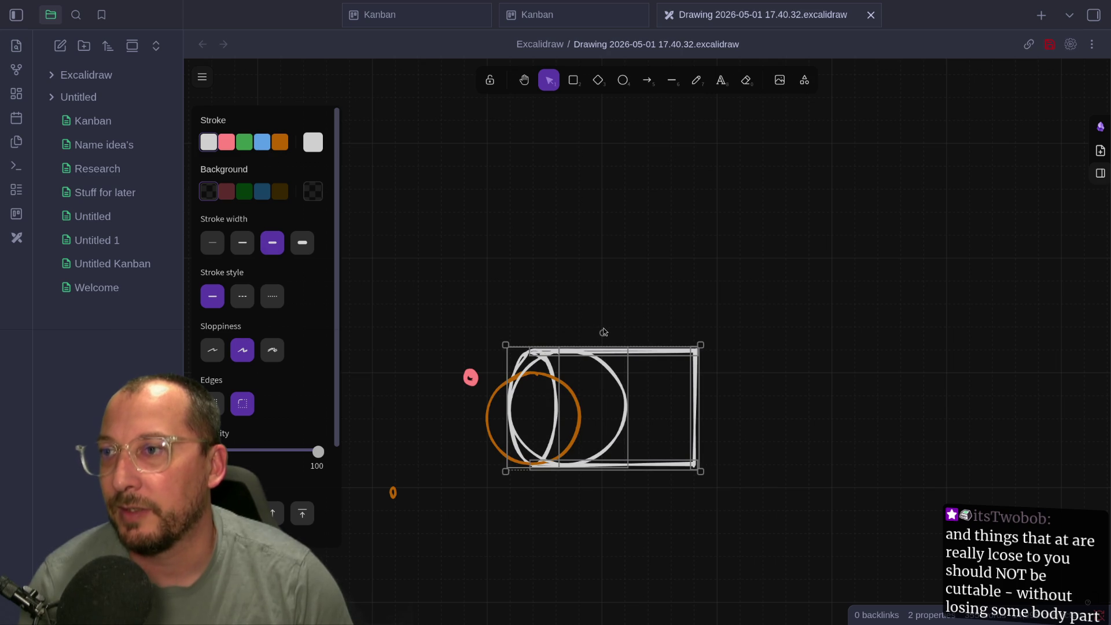
Rotate the whole trunk sketch about 30° clockwise and shift it up and right
drag(603, 332, 640, 330)
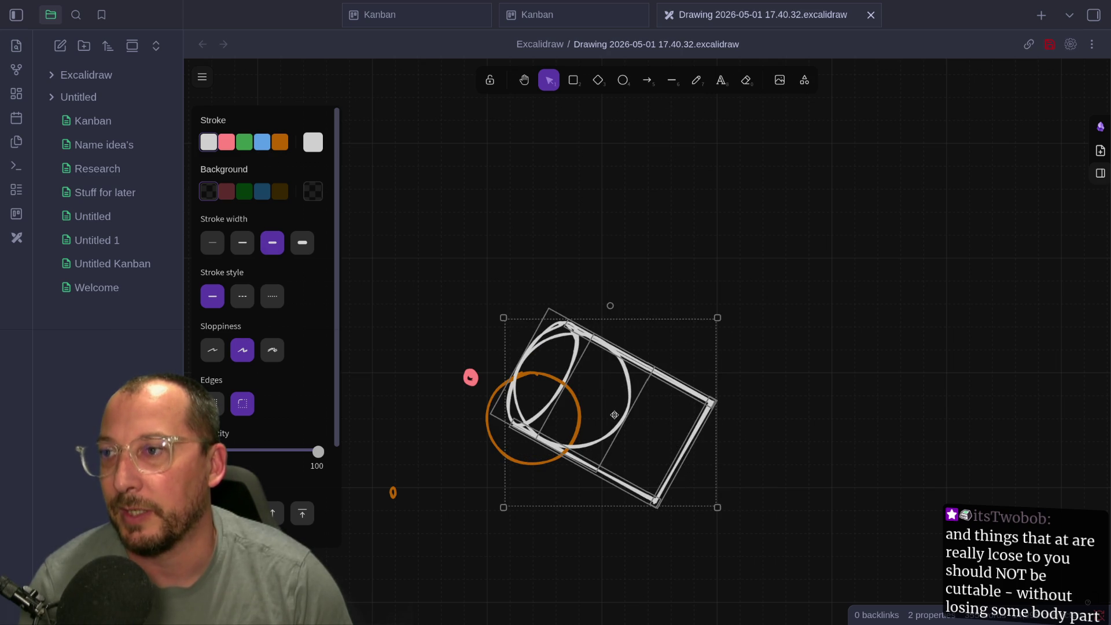
mouse_move(615, 415)
mouse_down()
mouse_move(661, 399)
mouse_move(637, 387)
mouse_move(642, 379)
mouse_up()
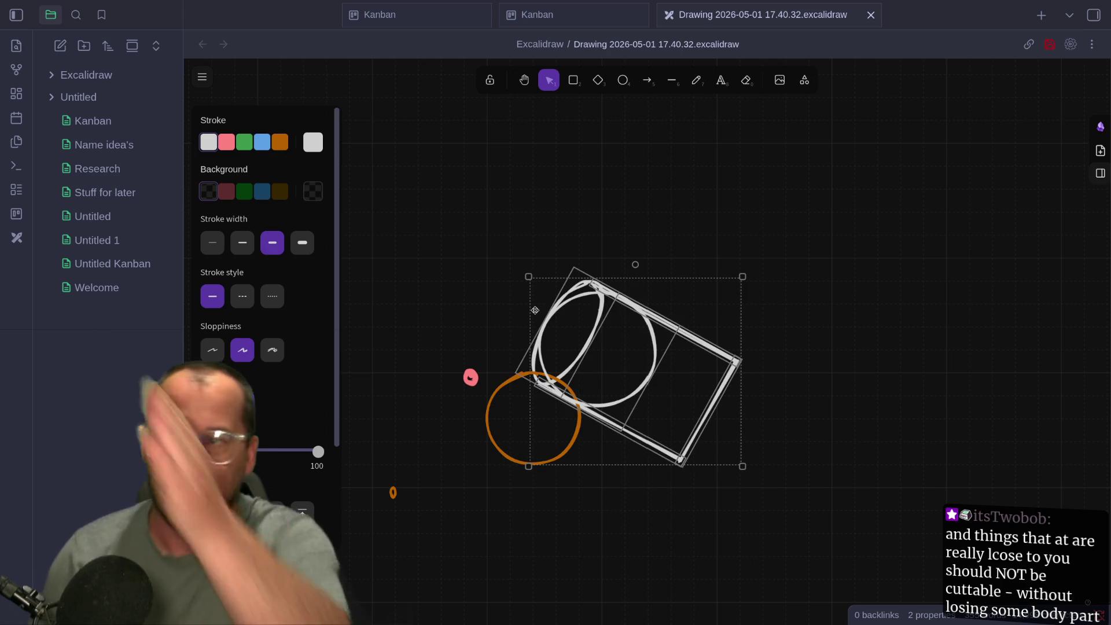
mouse_move(631, 373)
mouse_down()
mouse_move(608, 373)
mouse_move(631, 373)
mouse_up()
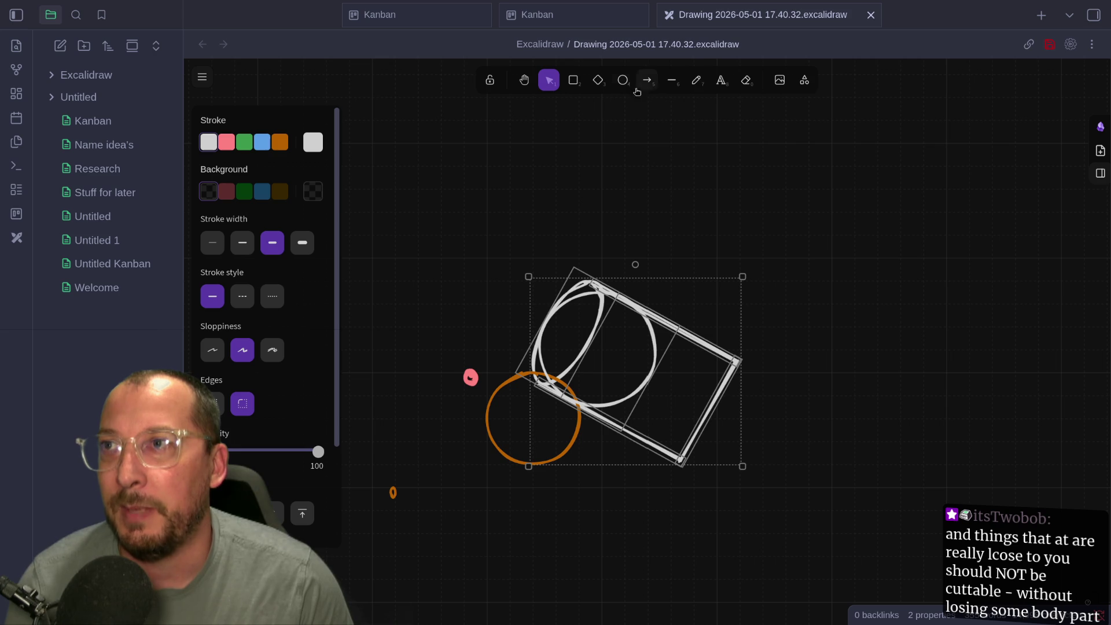
Stretch the tilted ellipse longer upward, down past the orange circle, and wider rightward
click(569, 304)
click(564, 305)
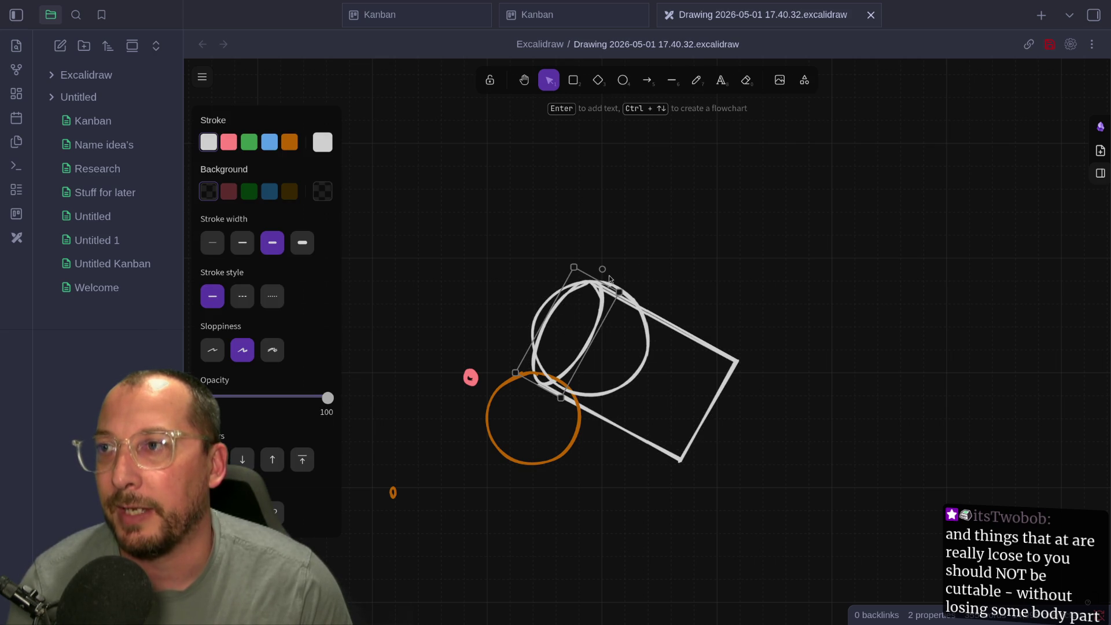
drag(600, 280, 643, 194)
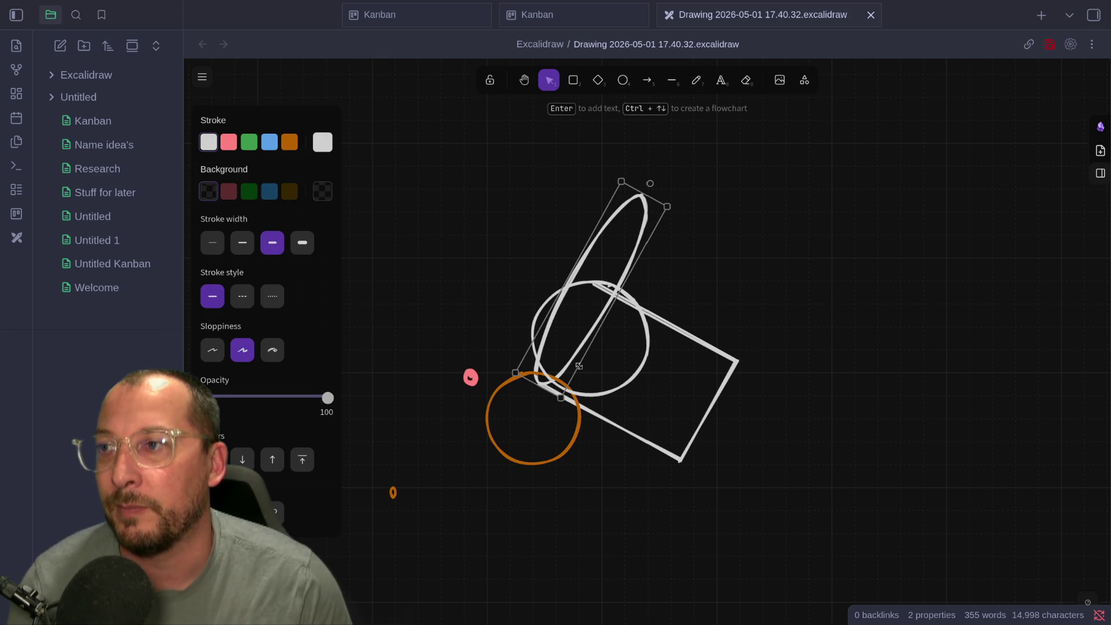
drag(543, 391, 486, 480)
mouse_move(586, 353)
mouse_down()
mouse_move(841, 514)
mouse_move(874, 470)
mouse_up()
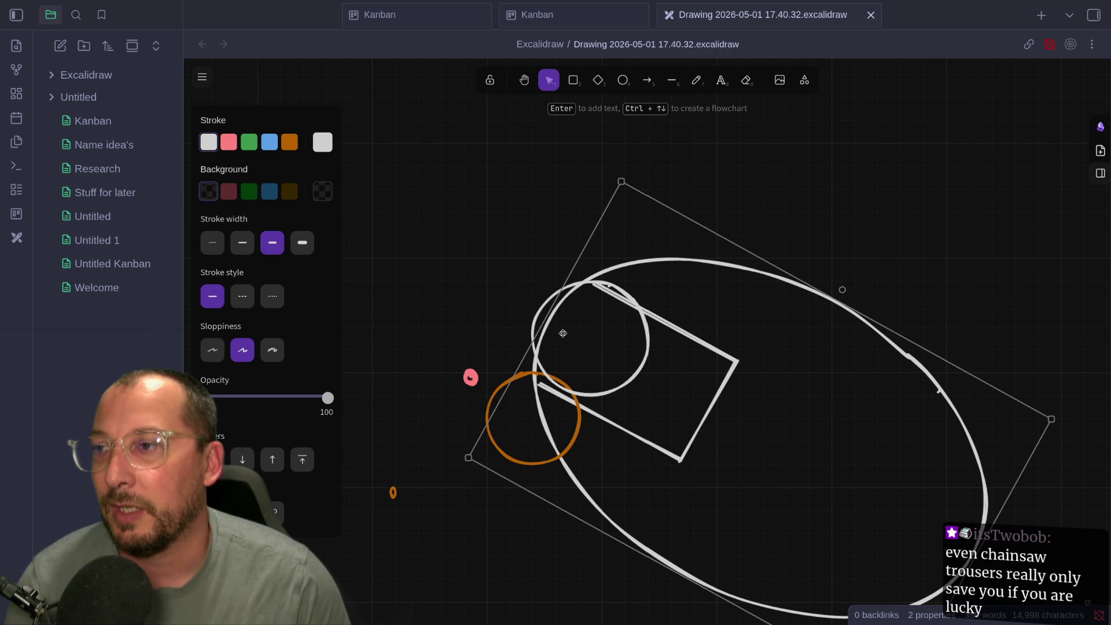
Resize the small white circle and move it onto the rectangle's top end
click(542, 311)
drag(537, 307, 526, 342)
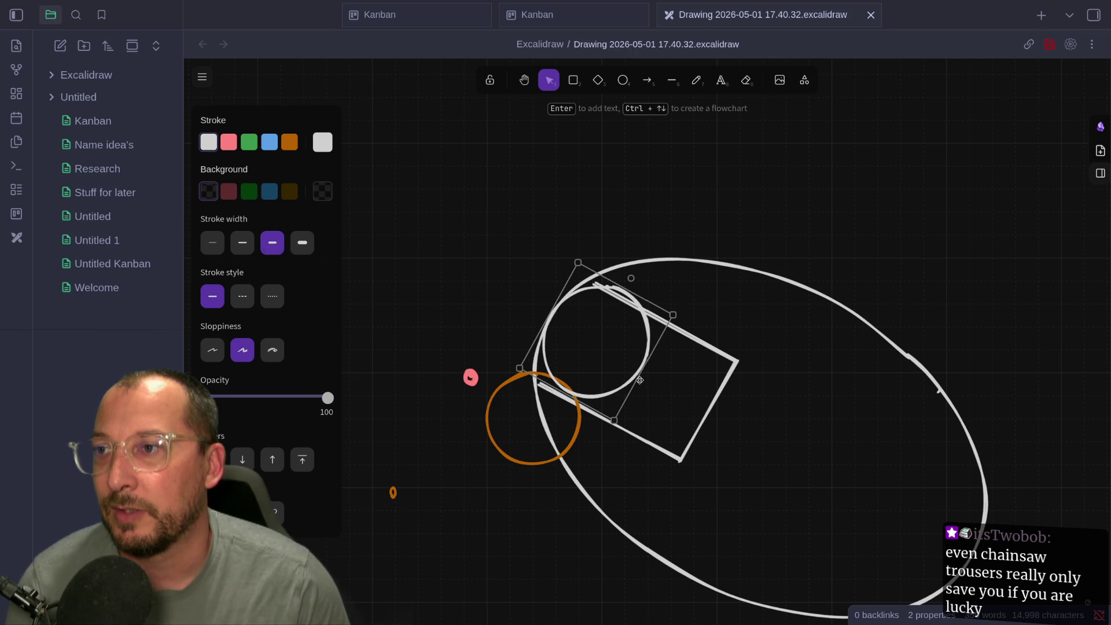
drag(640, 380, 652, 383)
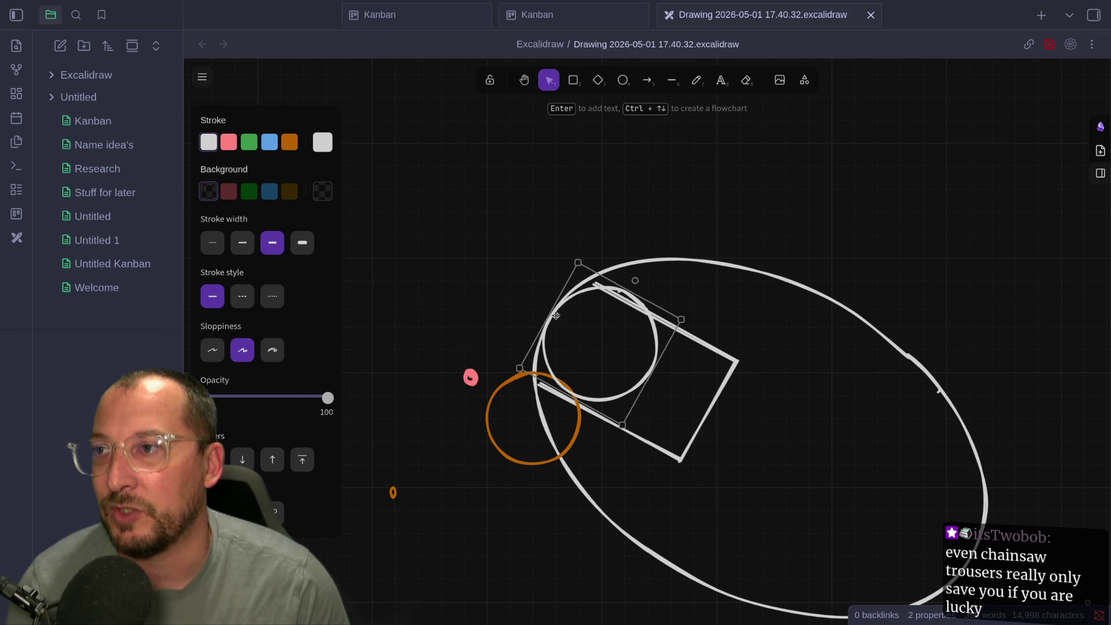
mouse_move(555, 315)
mouse_down()
mouse_move(532, 360)
mouse_move(546, 349)
mouse_move(498, 386)
mouse_move(534, 371)
mouse_up()
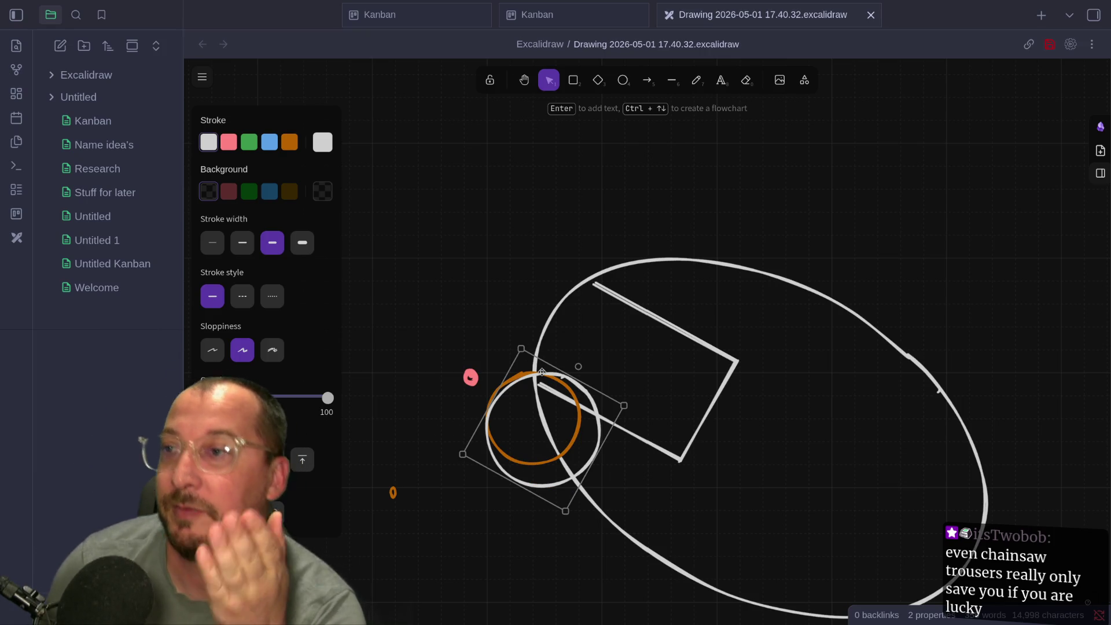
drag(542, 371, 596, 285)
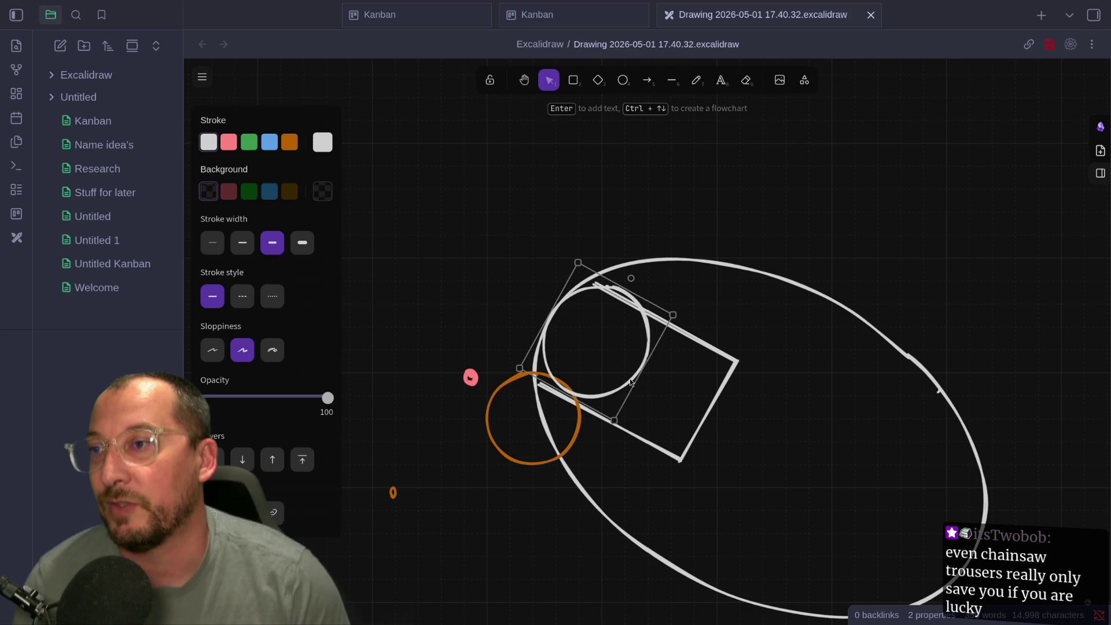
Deselect the circle and pencil a small curled mark inside the tilted rectangle
click(644, 370)
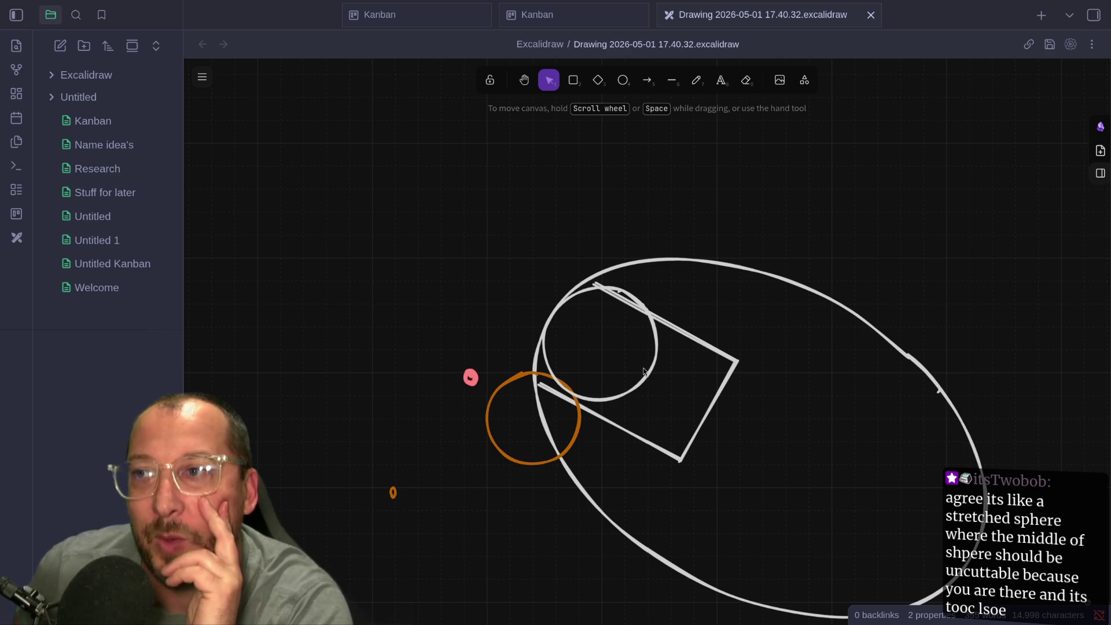
click(696, 80)
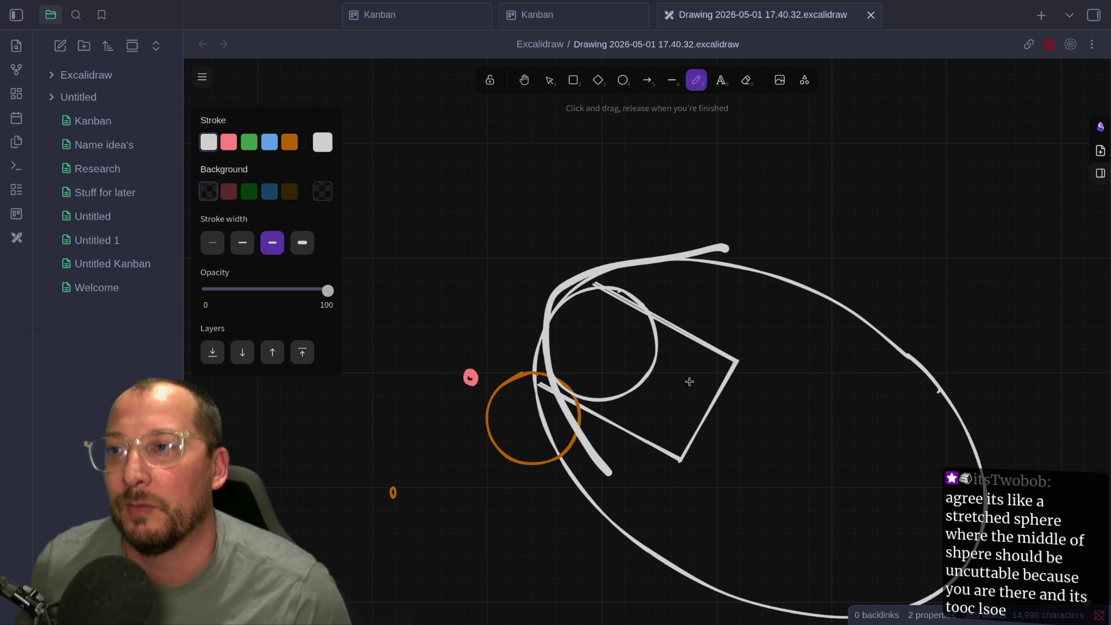
mouse_move(676, 365)
mouse_down()
mouse_move(666, 435)
mouse_move(680, 380)
mouse_up()
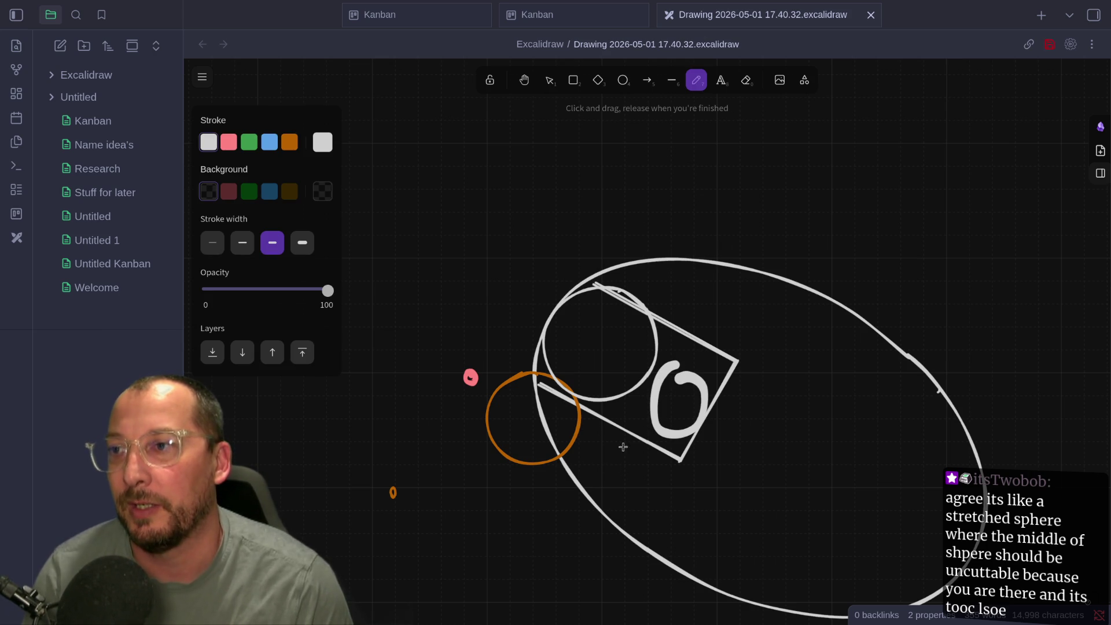
Try two pencil strokes along the ellipse's edge and undo both
mouse_move(778, 289)
mouse_down()
mouse_move(635, 333)
mouse_move(583, 402)
mouse_move(572, 475)
mouse_move(580, 501)
mouse_move(584, 475)
mouse_up()
key(ctrl+z)
key(ctrl+z)
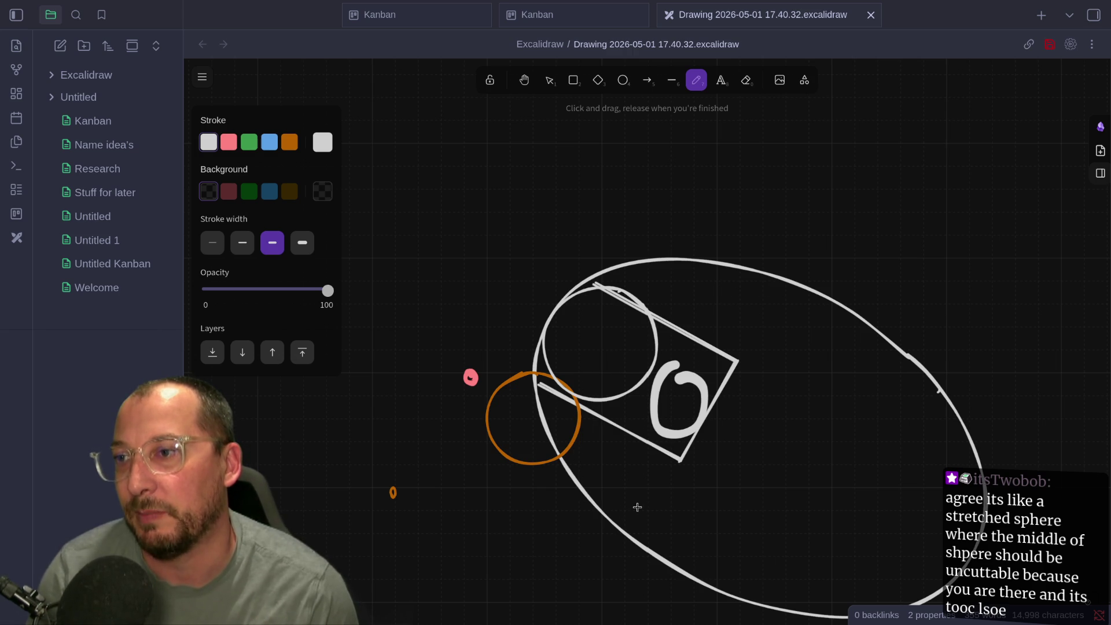
mouse_move(663, 489)
mouse_down()
mouse_move(616, 435)
mouse_move(599, 354)
mouse_move(626, 310)
mouse_move(732, 291)
mouse_move(786, 314)
mouse_up()
key(ctrl+z)
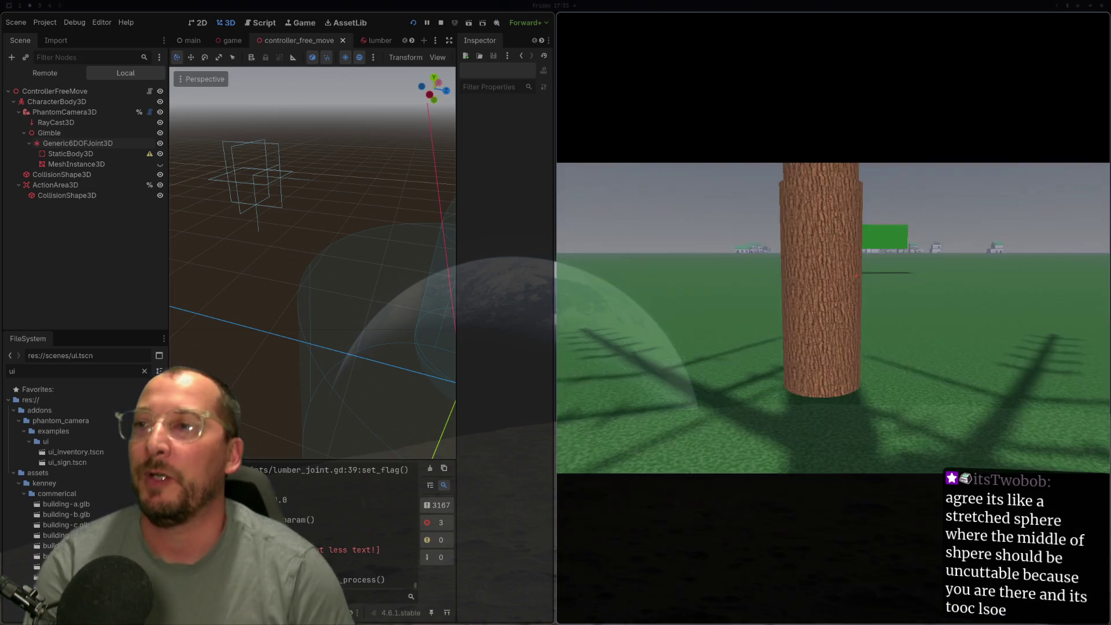
Walk forward to the tree trunk and strafe right until the Climb Tree prompt shows
key(w)
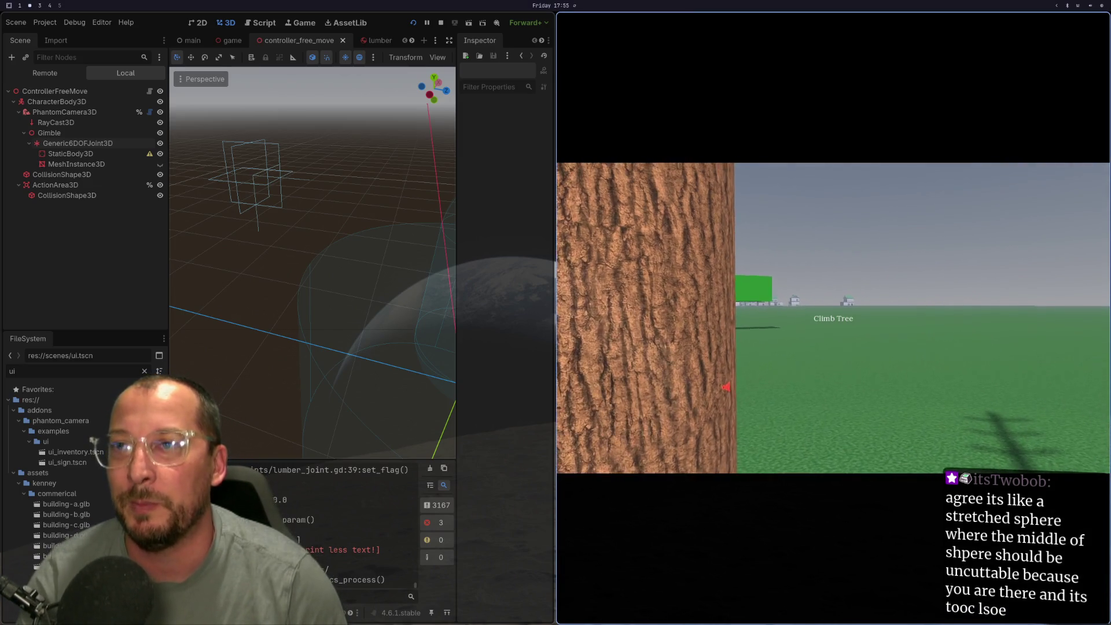
key(d)
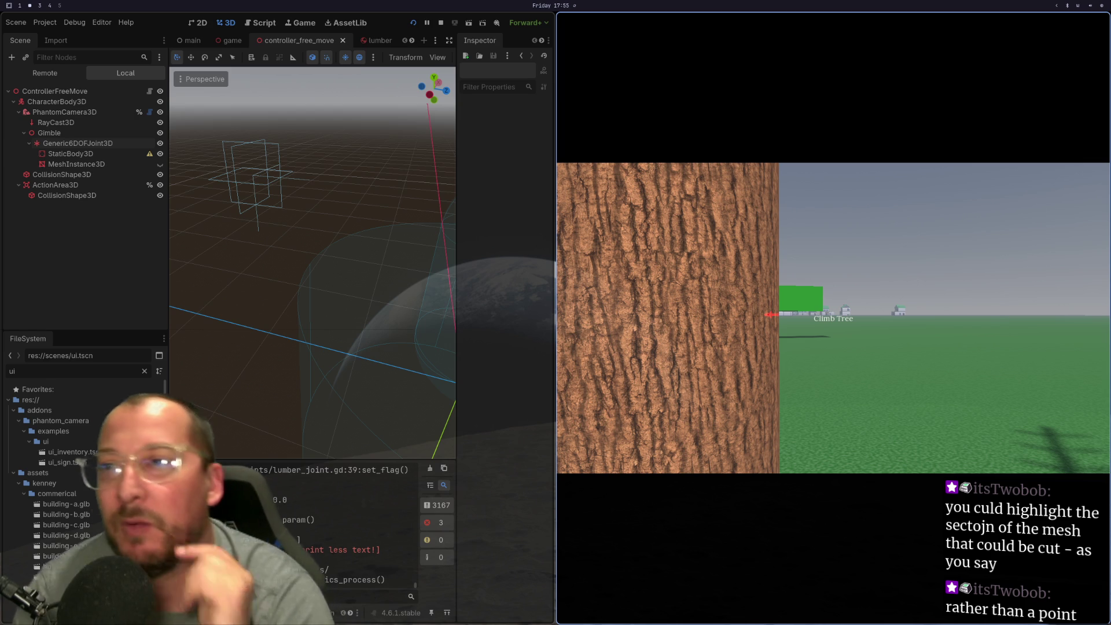
Back away from the trunk, circle left around it, then walk back up close
key(s)
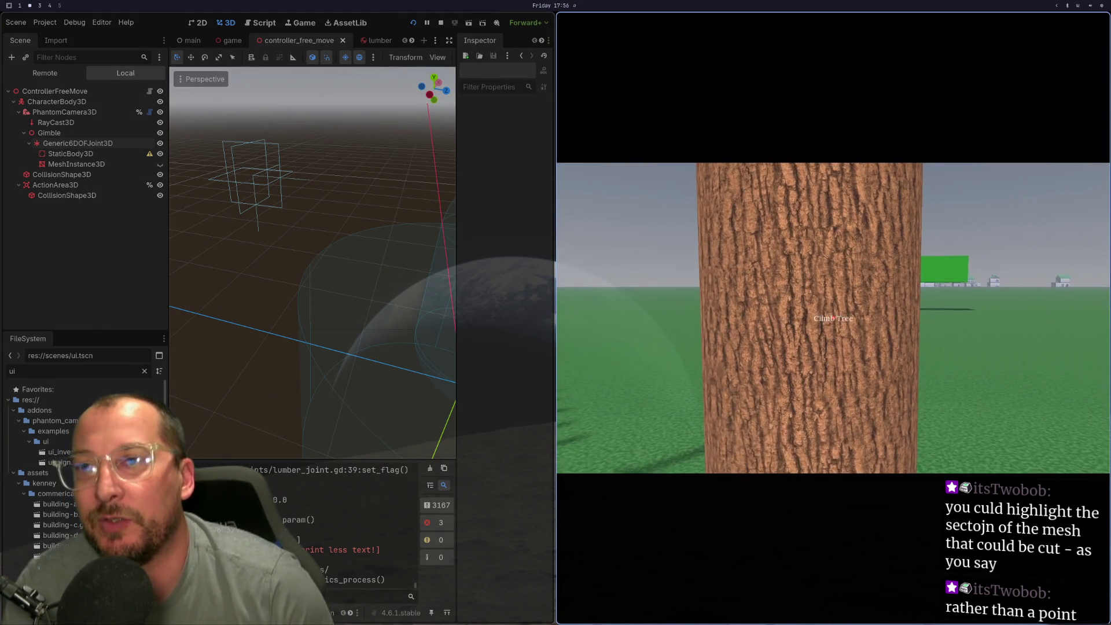
key(a)
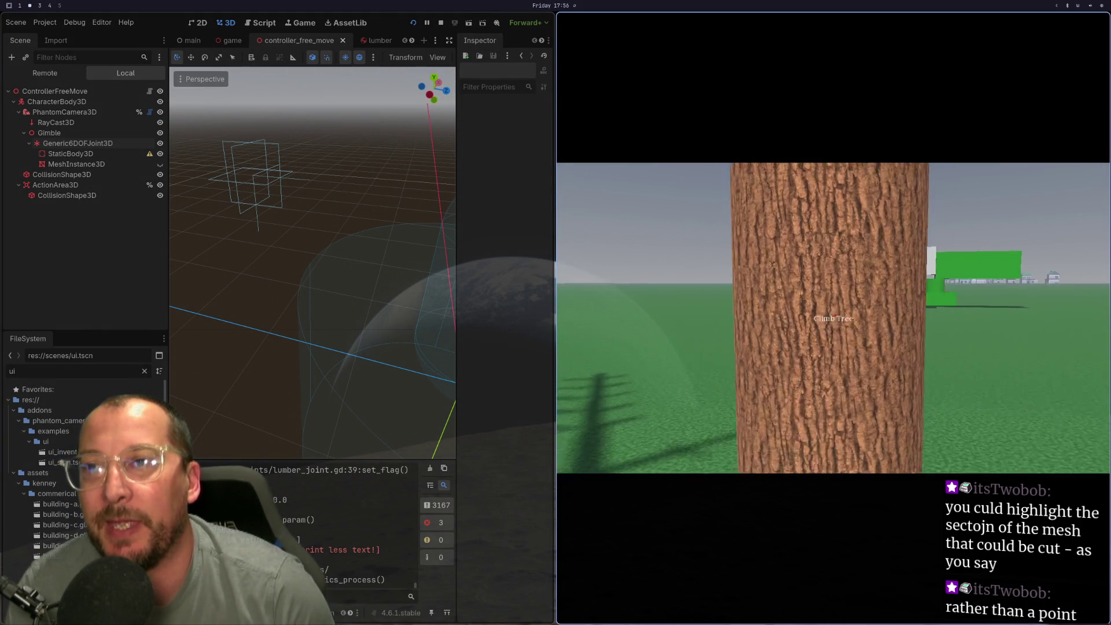
key(w)
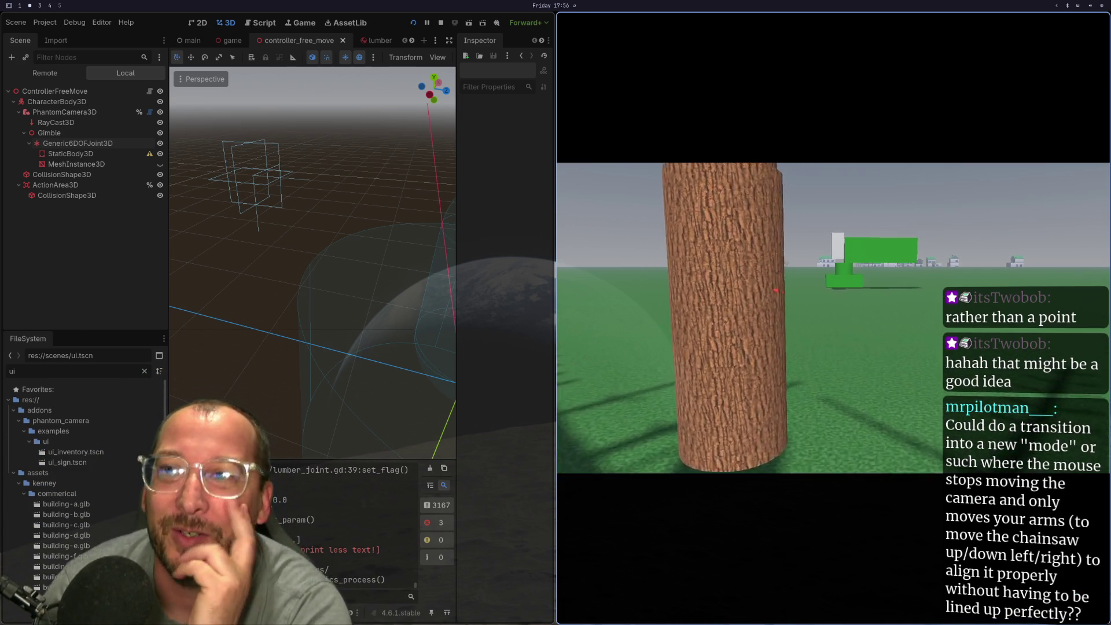
Strafe right along the trunk until the Climb Tree prompt appears, then step closer
key(d)
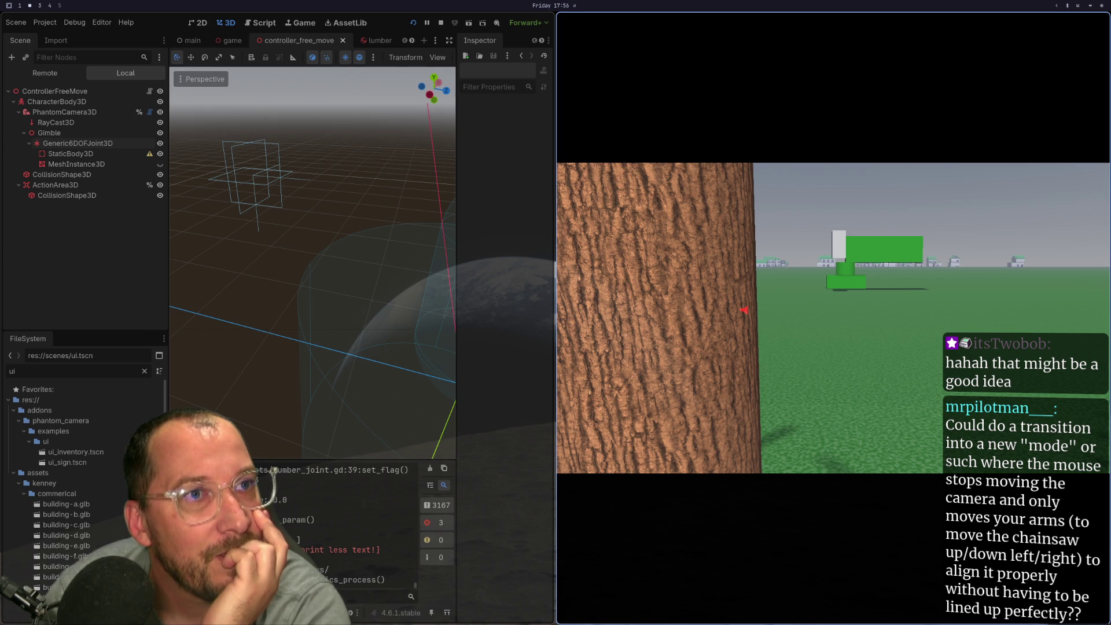
key(d)
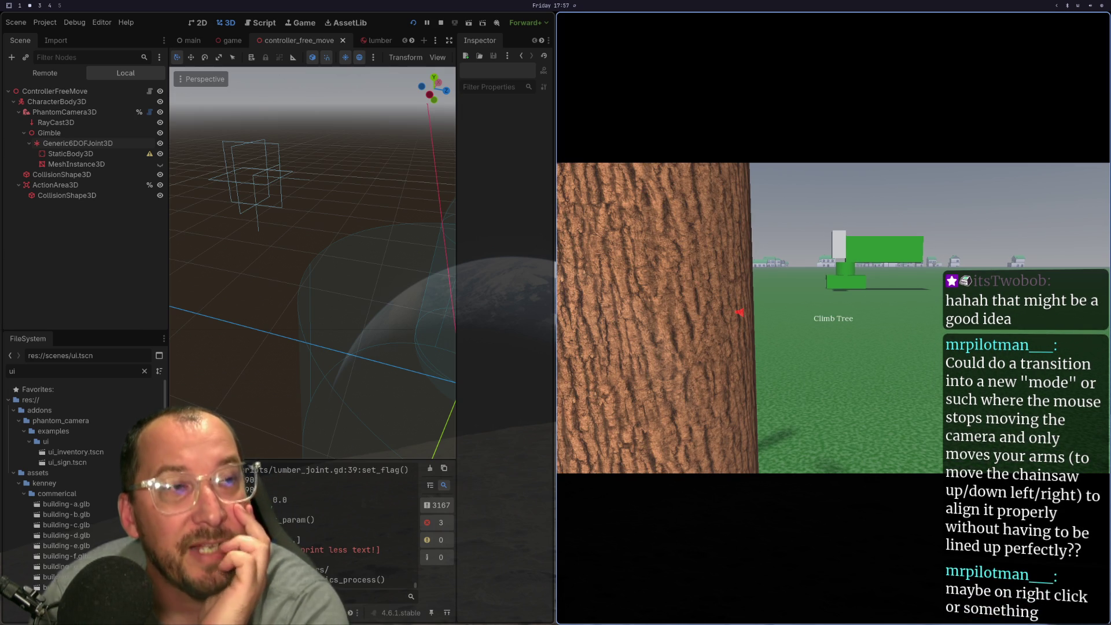
key(d)
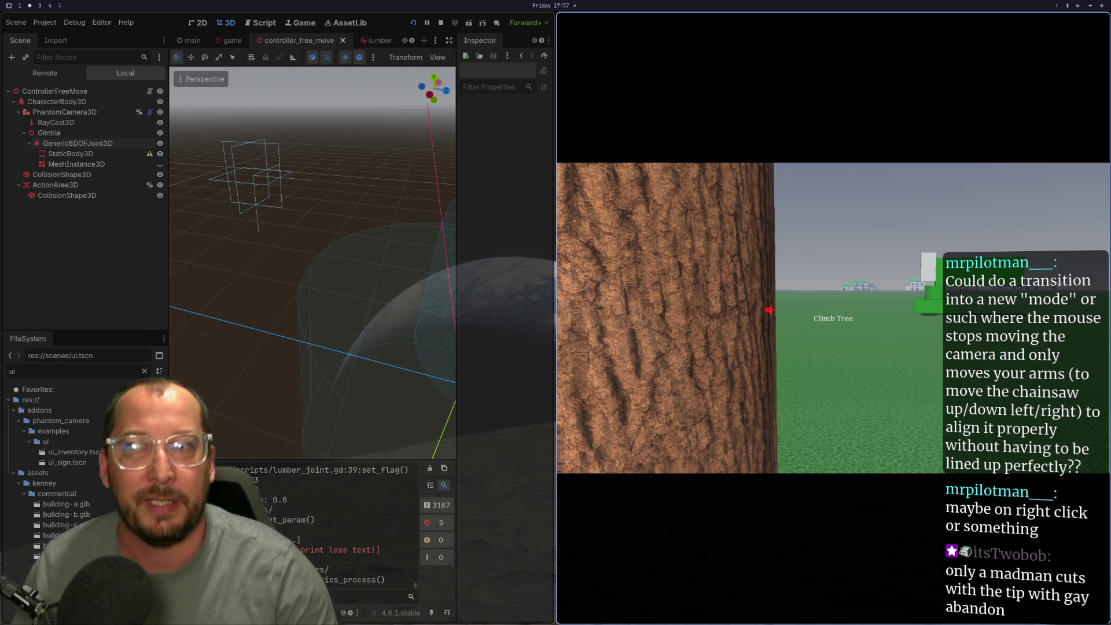
key(w)
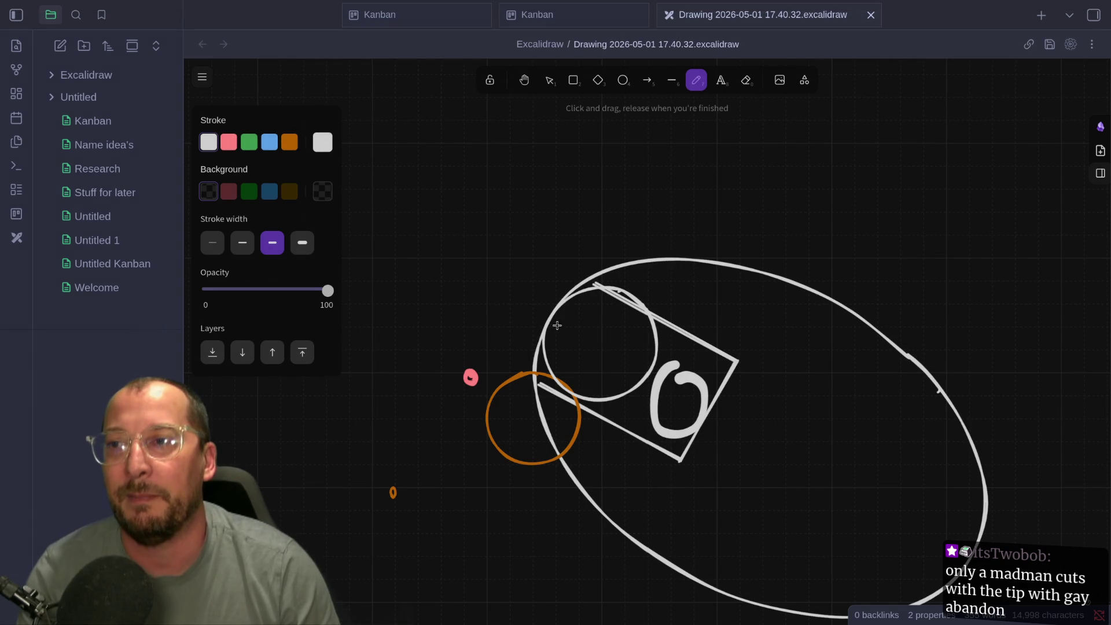
Scroll to the trunk sketch, discard wavy and horizontal cut trials, then mark a short diagonal at its right edge
scroll(929, 149, down, 5)
scroll(930, 148, left, 10)
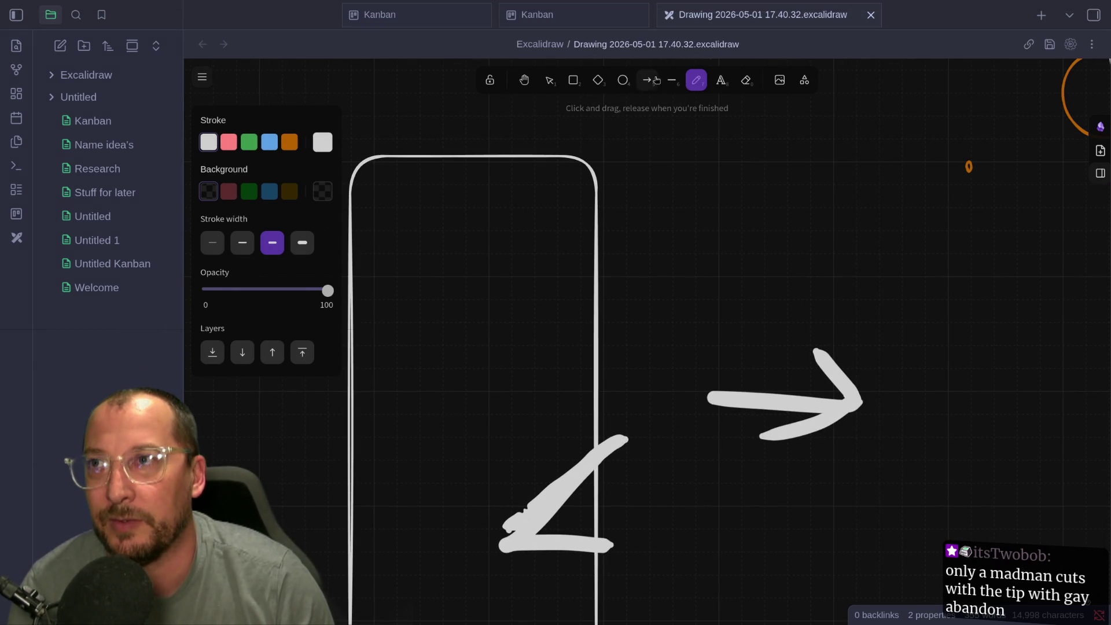
mouse_move(603, 286)
mouse_down()
mouse_move(568, 264)
mouse_move(470, 294)
mouse_move(405, 254)
mouse_move(346, 250)
mouse_up()
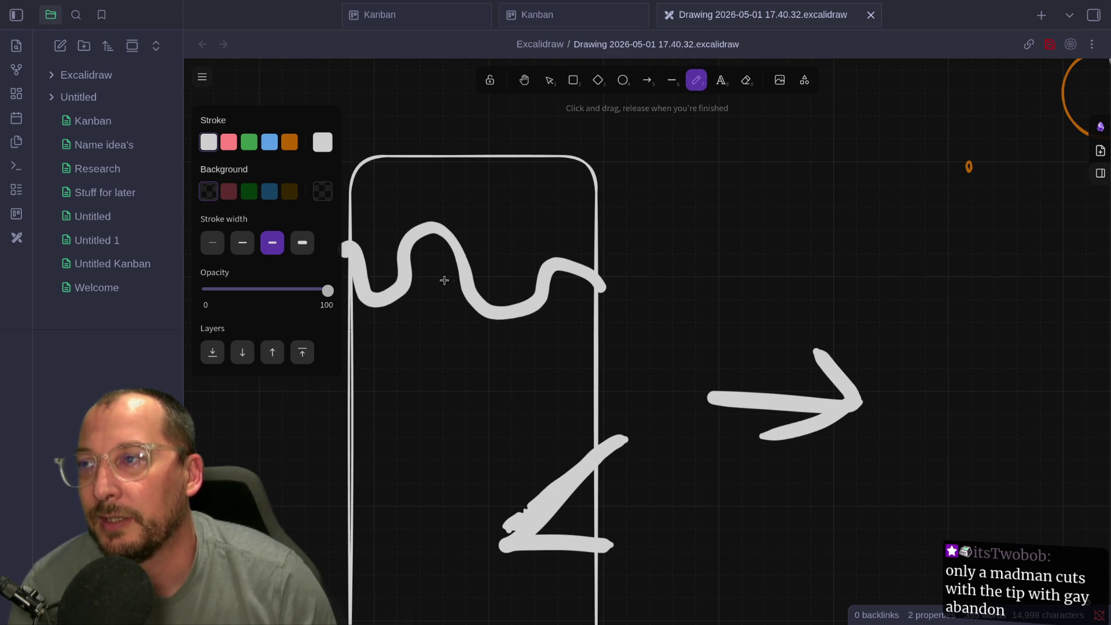
drag(428, 342, 537, 329)
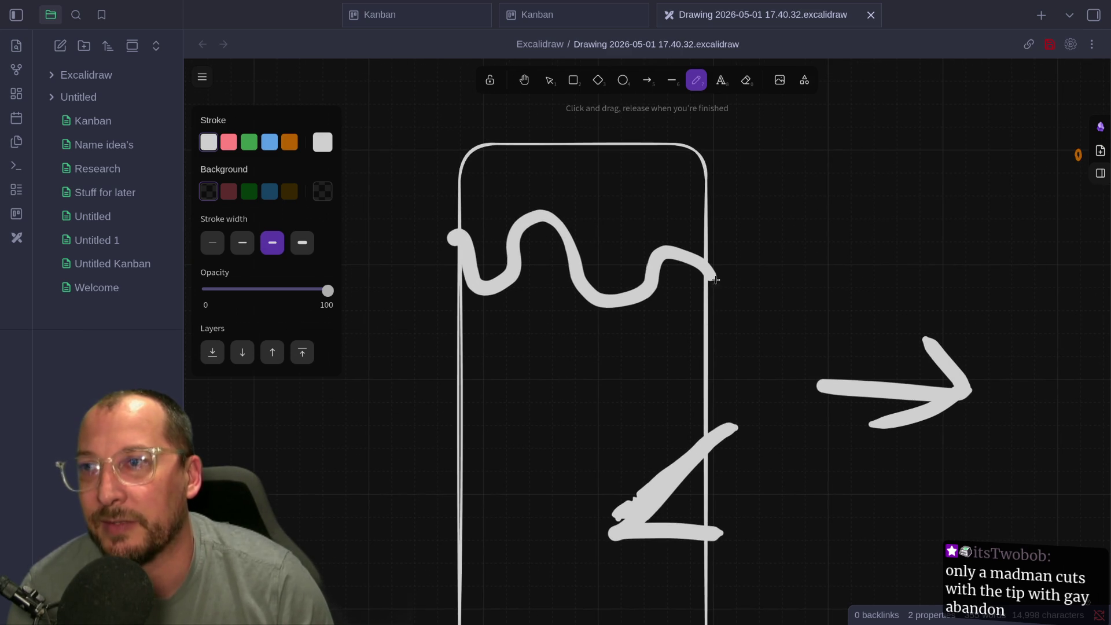
key(ctrl+z)
drag(734, 287, 606, 281)
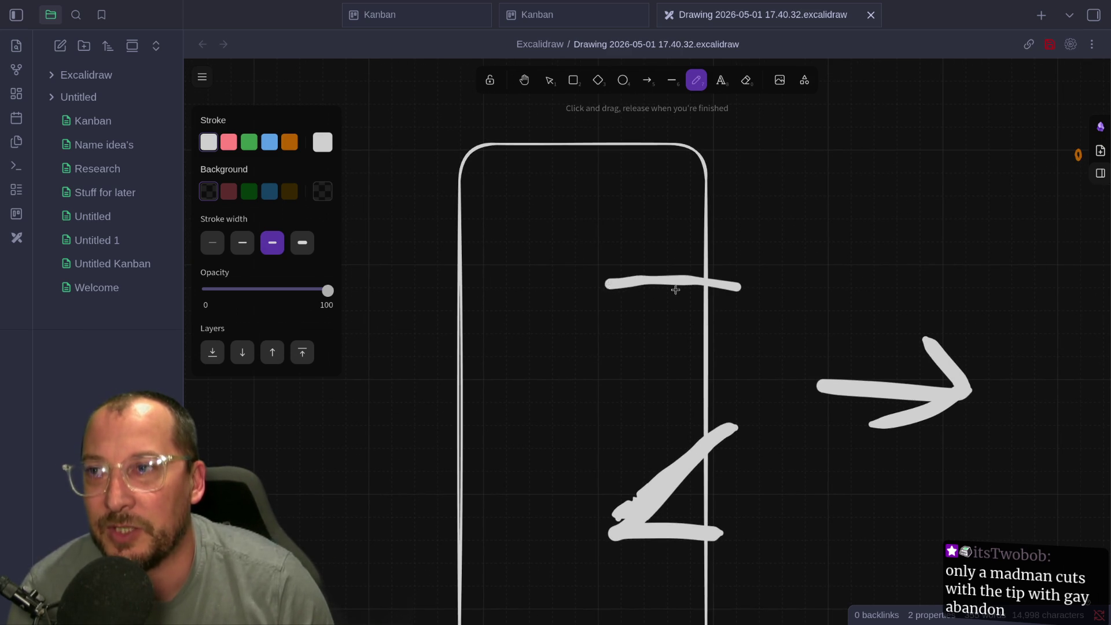
key(ctrl+z)
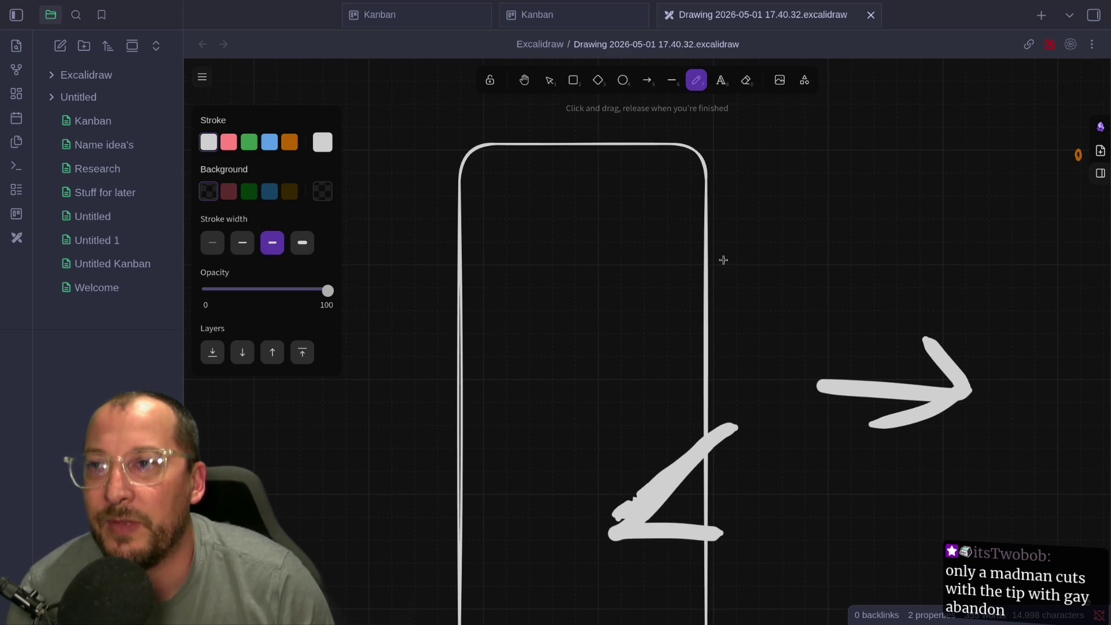
drag(721, 263, 681, 278)
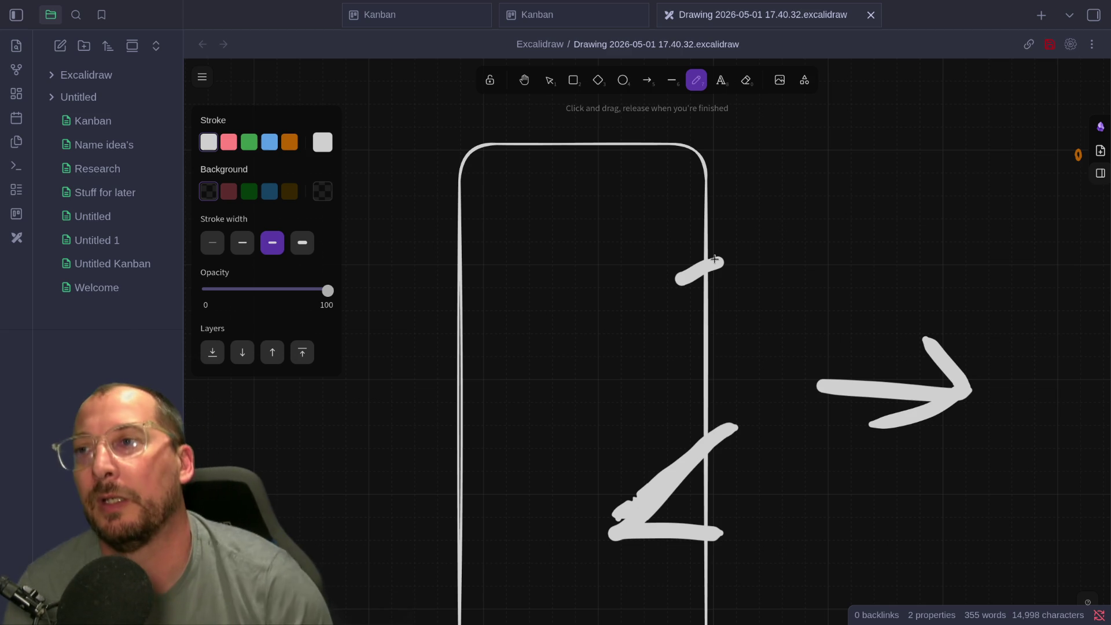
Discard the trial cut marks, then draw one long diagonal line from the trunk's upper right to lower left
key(ctrl+z)
mouse_move(580, 295)
mouse_down()
mouse_move(588, 301)
mouse_move(567, 311)
mouse_up()
drag(457, 300, 797, 320)
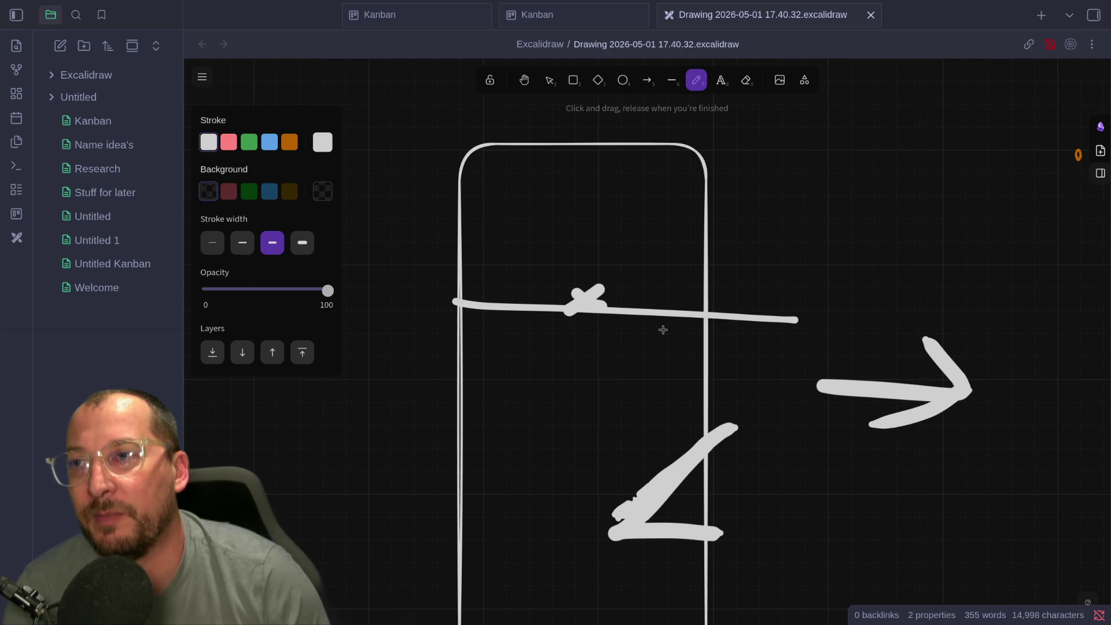
key(ctrl+z)
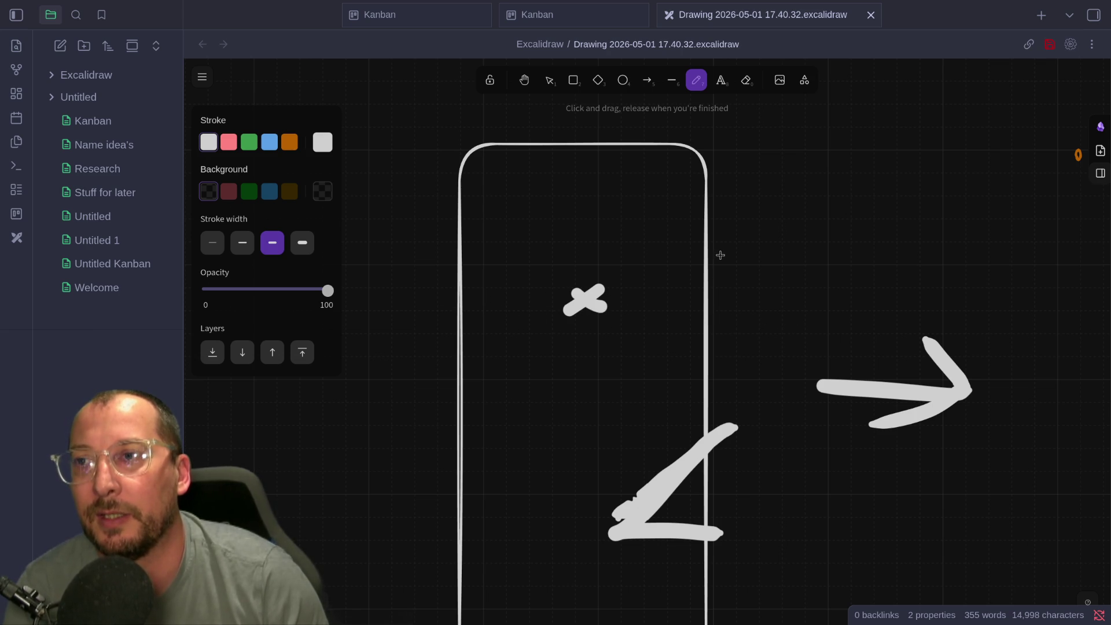
drag(723, 241, 664, 284)
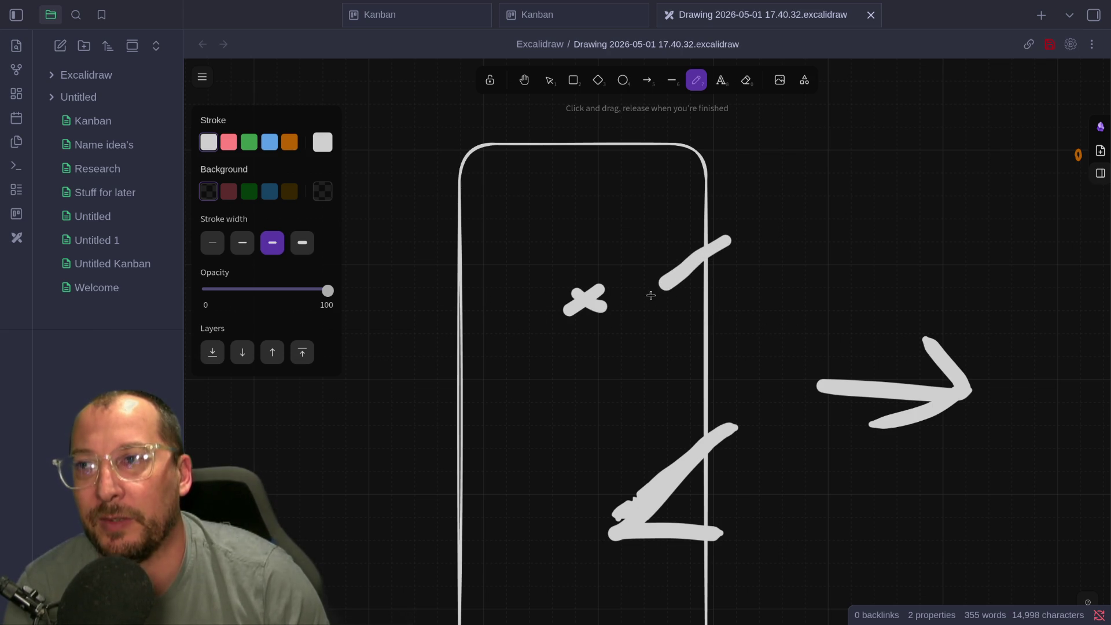
key(ctrl+z)
key(ctrl+z)
key(ctrl+z)
mouse_move(595, 323)
mouse_down()
mouse_move(617, 329)
mouse_move(598, 346)
mouse_up()
drag(734, 238, 446, 474)
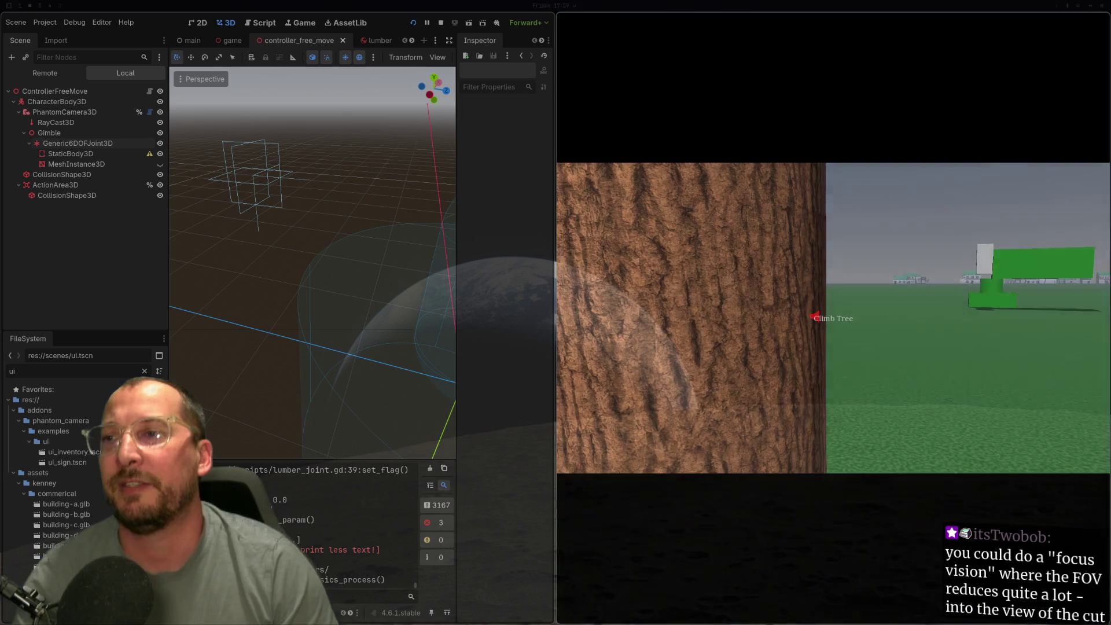
Walk closer to the tree and capture the game view to aim squarely at the trunk
key(w)
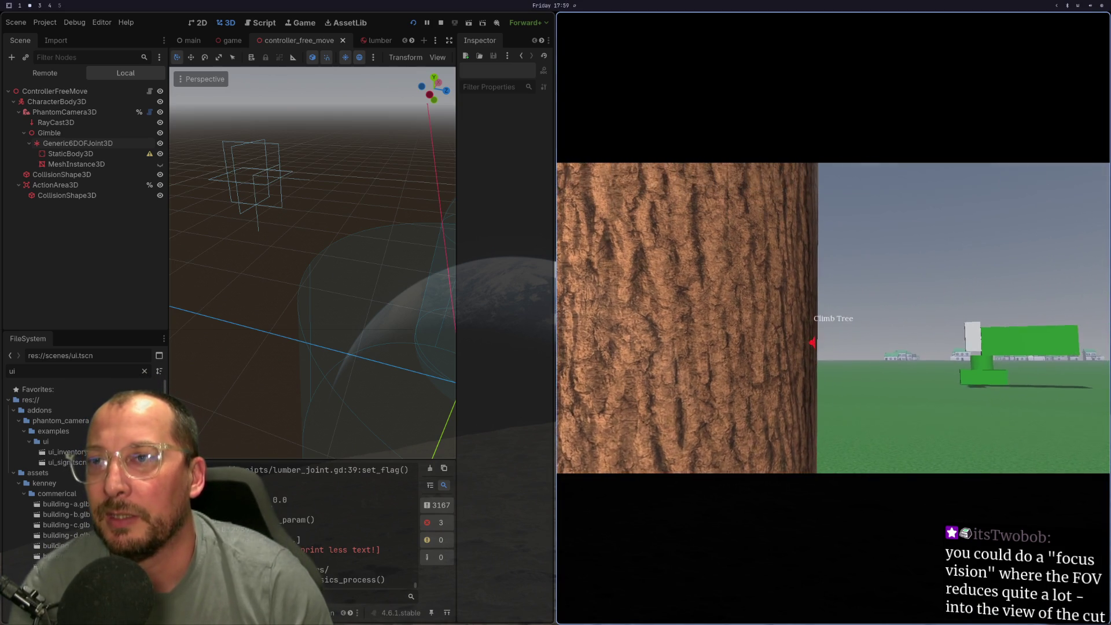
click(846, 355)
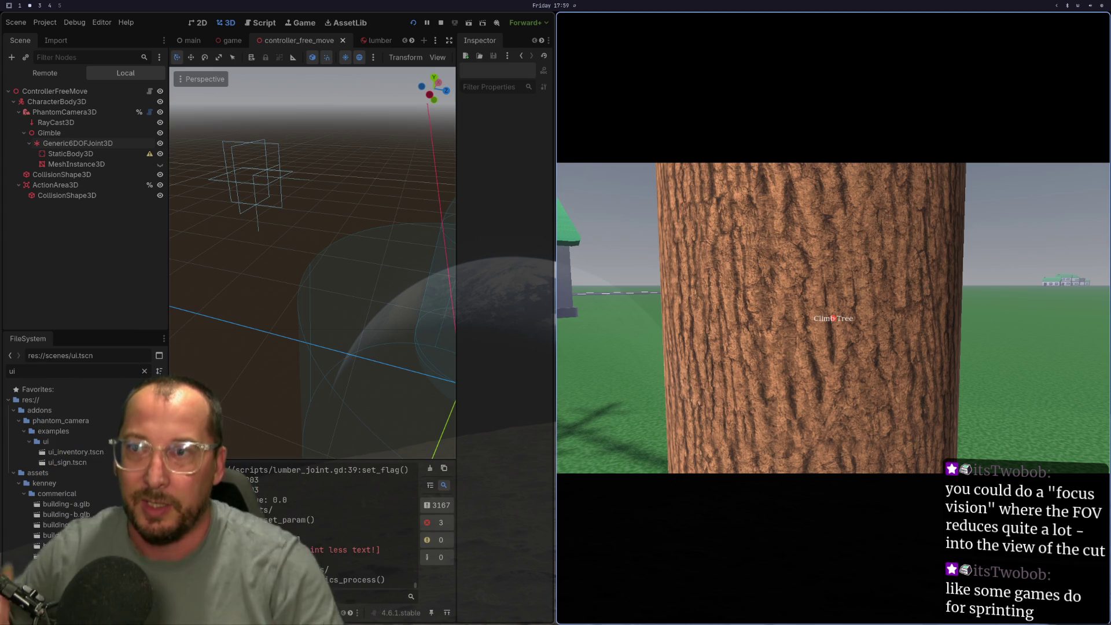
mouse_move(833, 317)
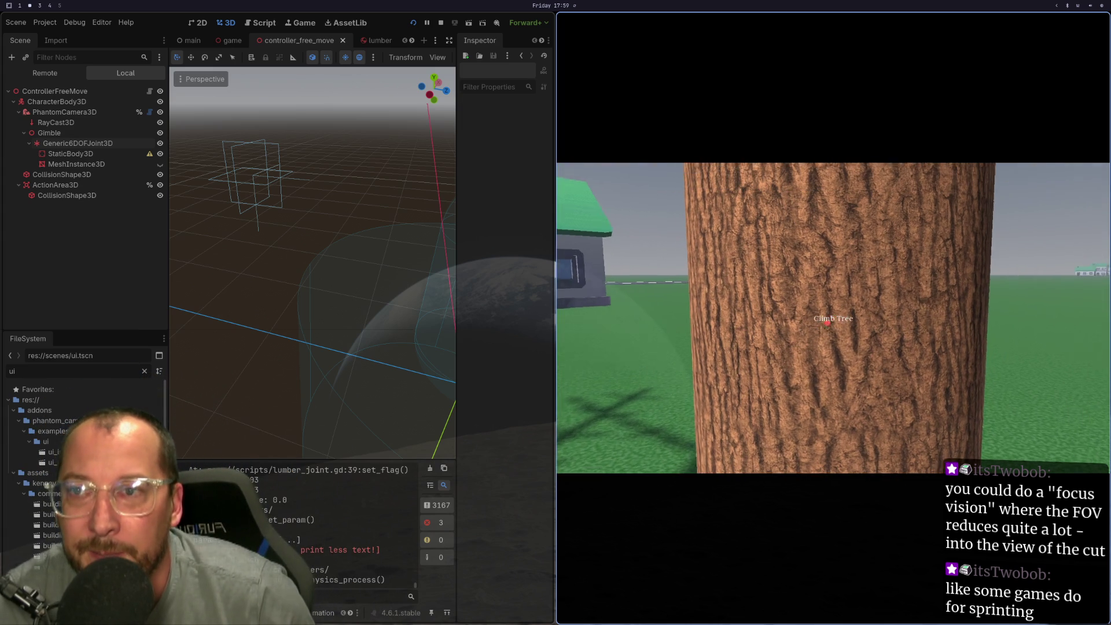
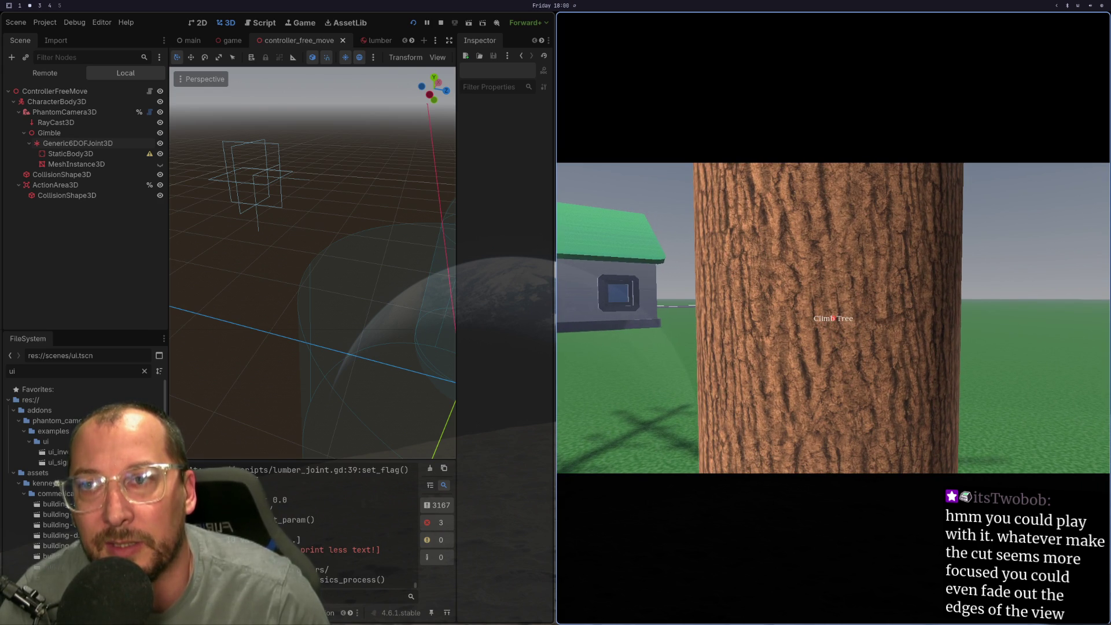
Walk the player to the tree trunk, circle it, and climb up to the branches and back down
key(super+1)
key(super+2)
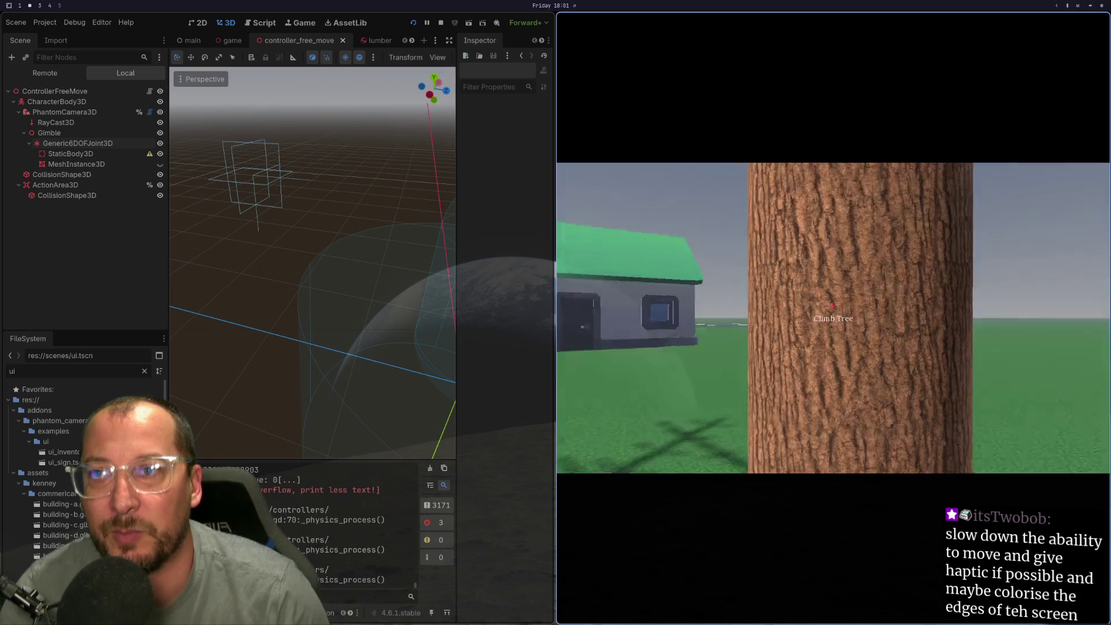
key(w)
key(d)
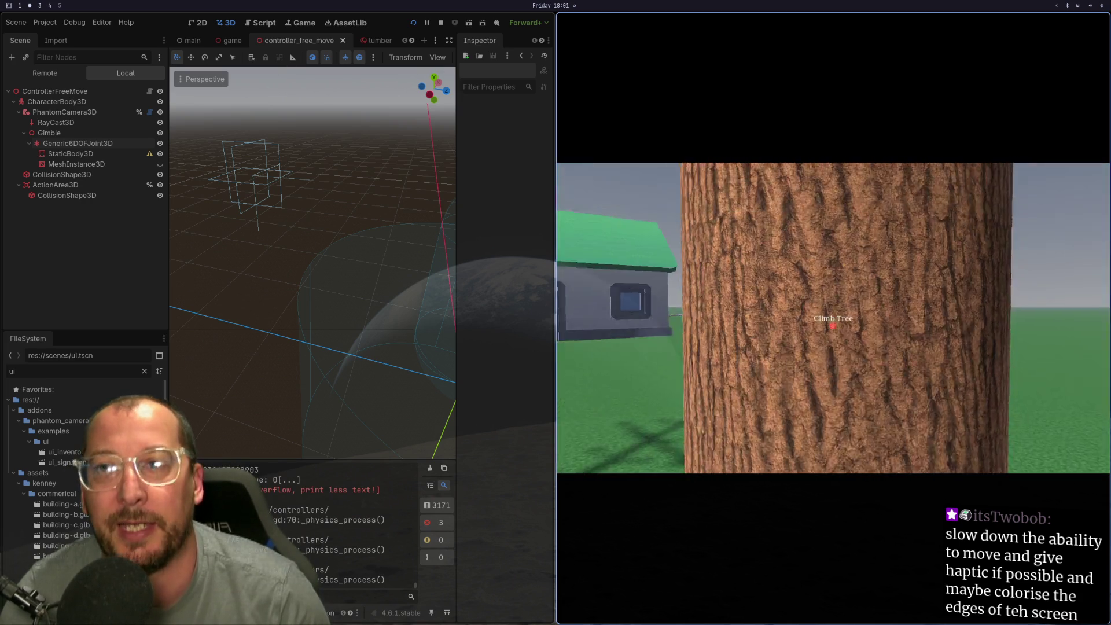
key(e)
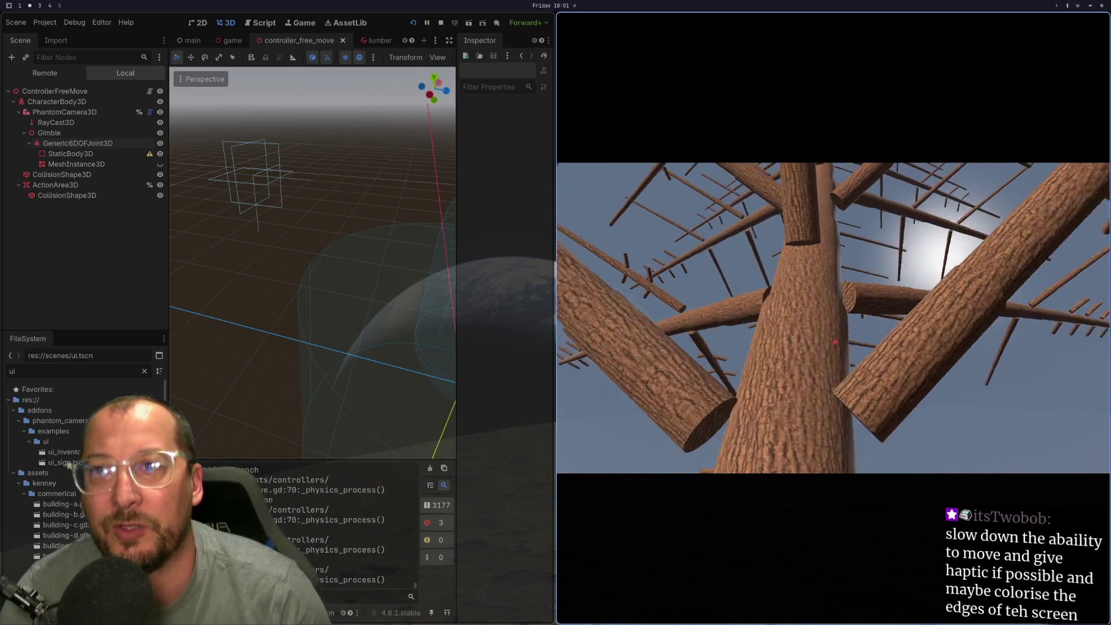
key(e)
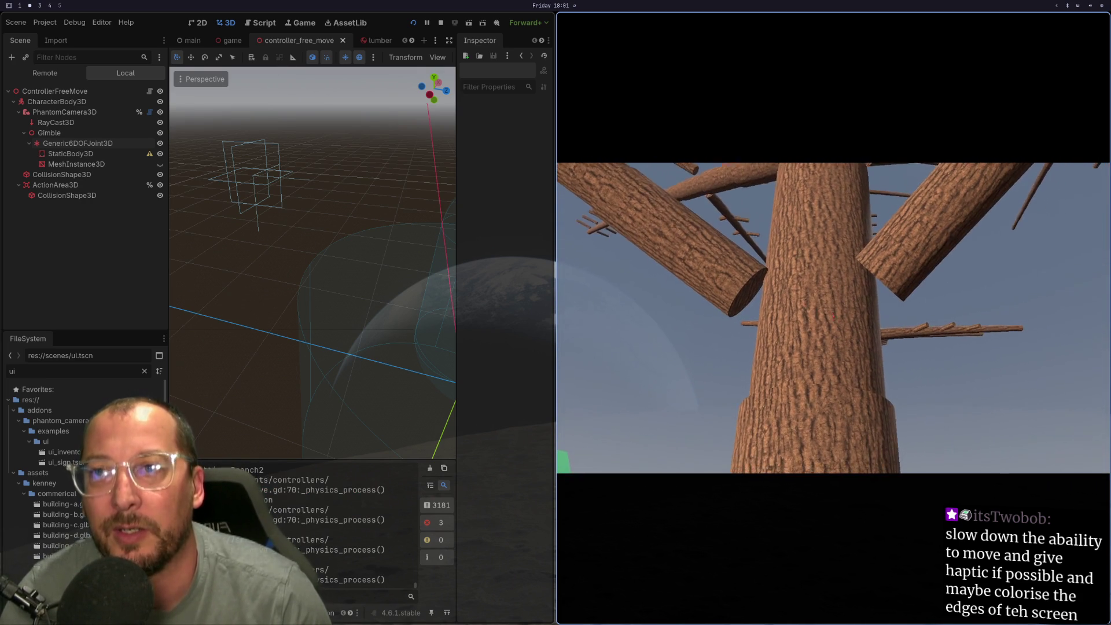
key(e)
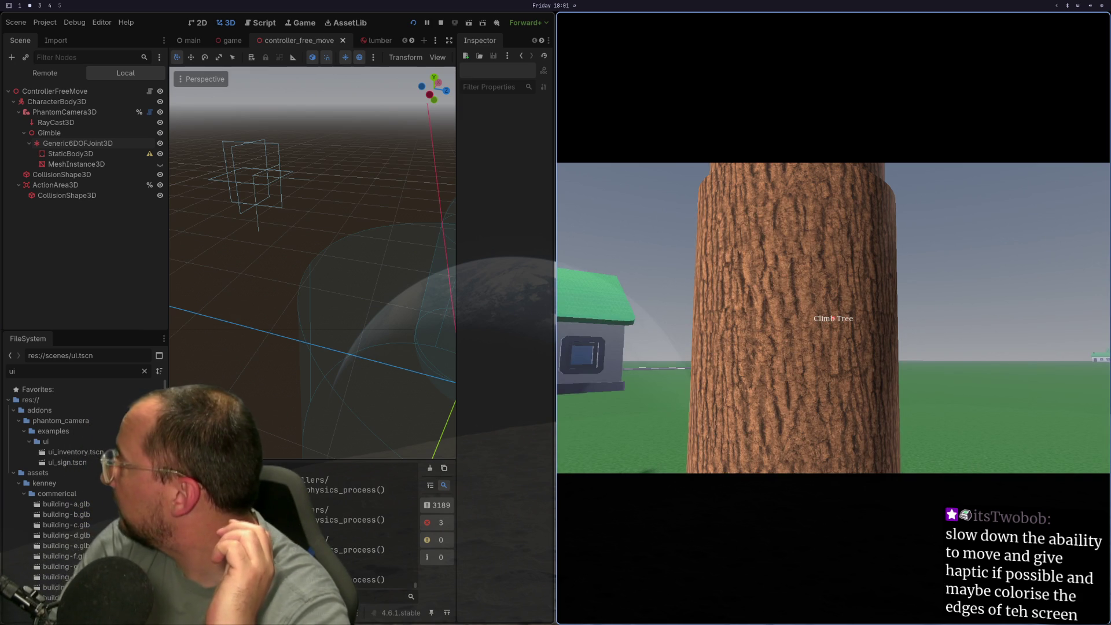
key(super+1)
key(super+2)
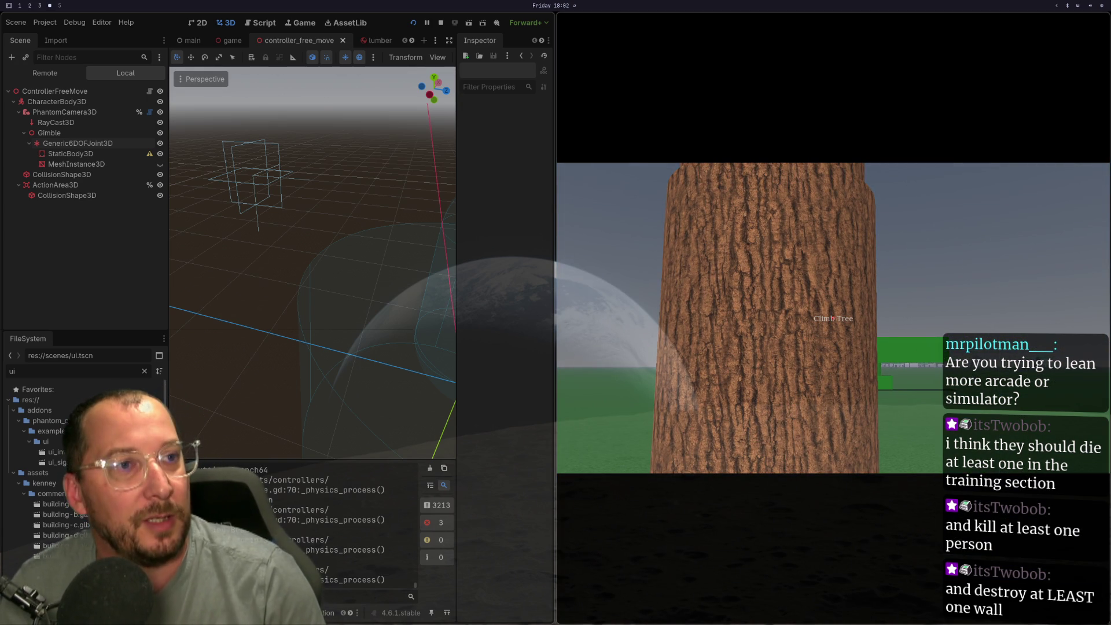
Filter the app launcher with '1p' and launch the single matching app
key(super+space)
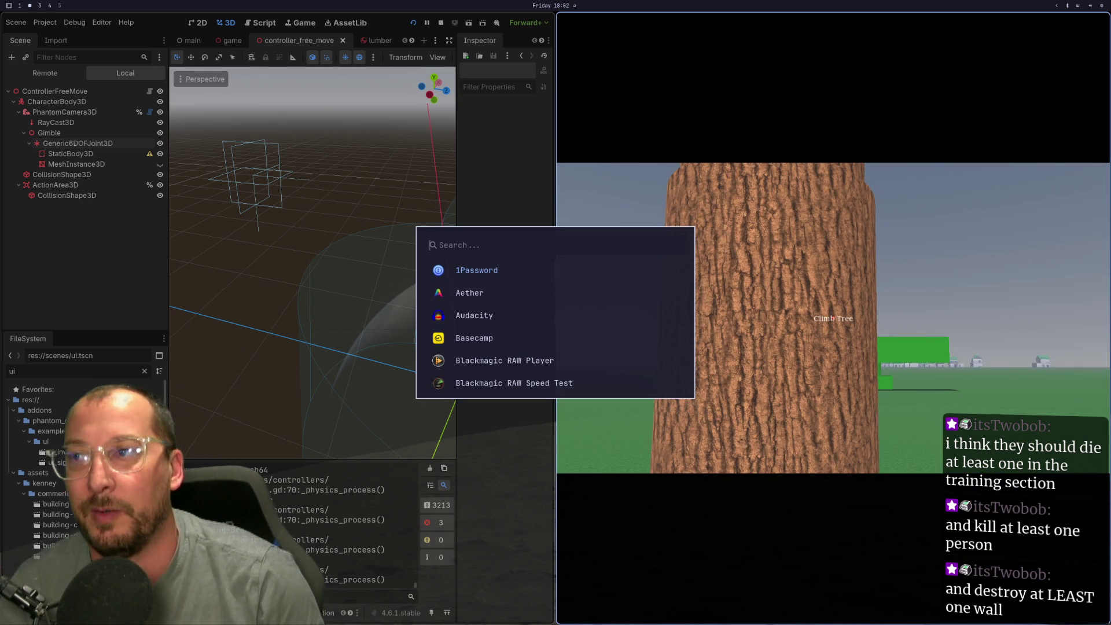
text(1p)
key(Return)
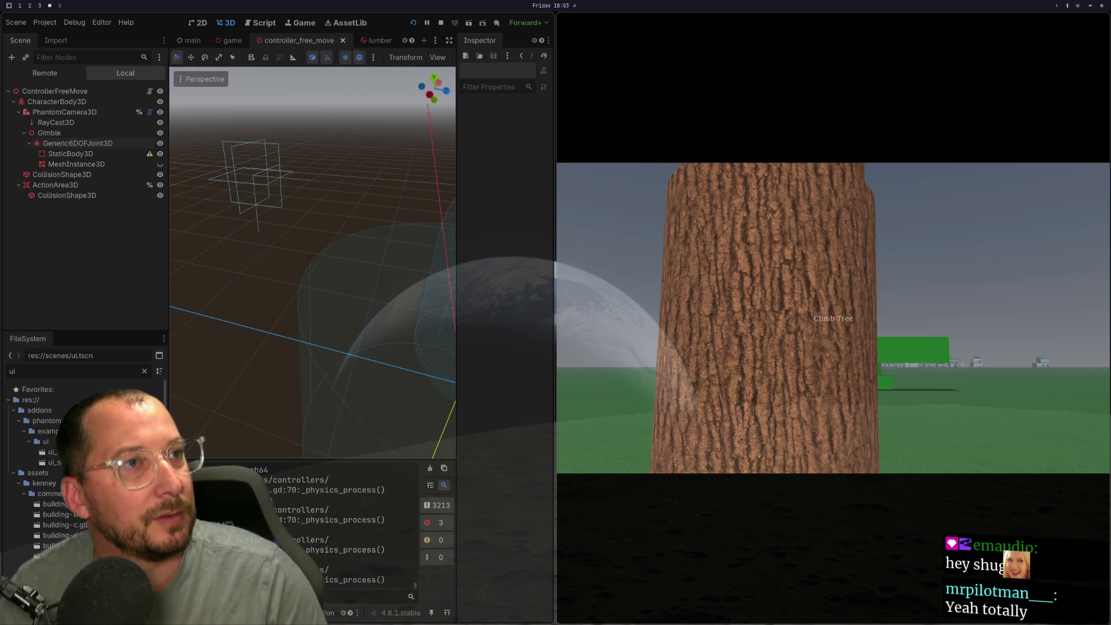
Maximize the YouTube window, play 'Removing A BIG FIR With ZERO Drop Zone!' full screen, and pause on the chainsaw shot
key(super+s)
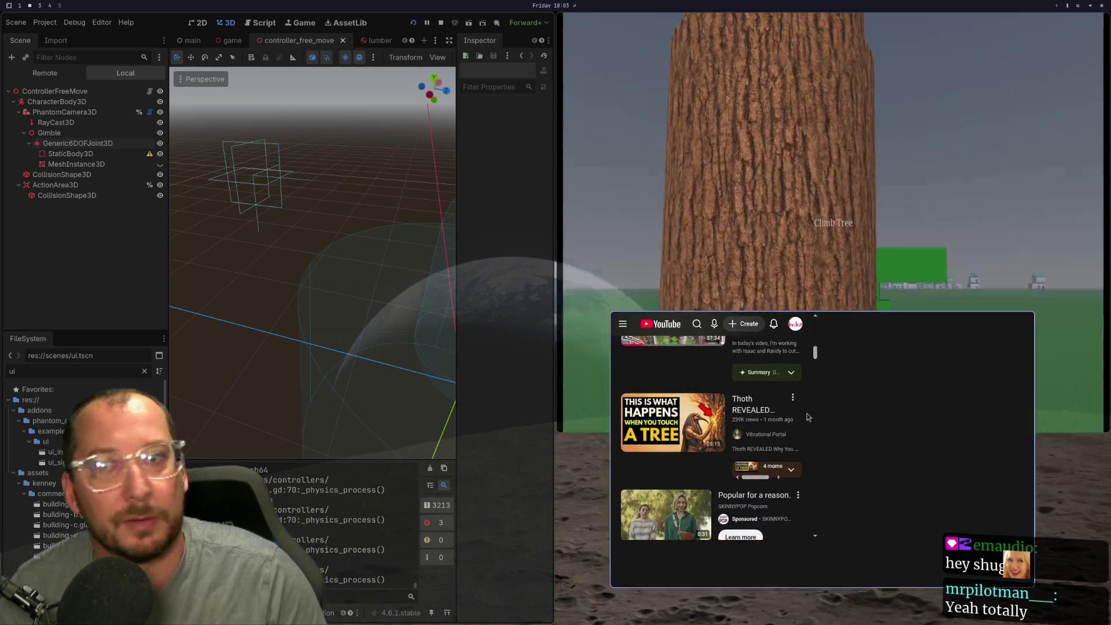
key(F11)
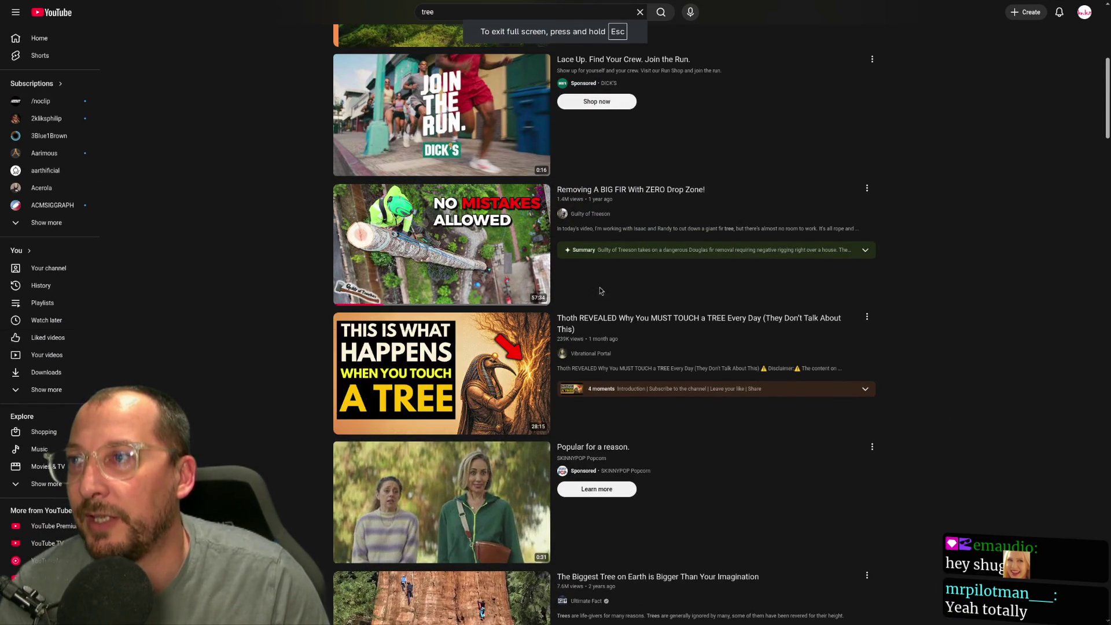
click(505, 287)
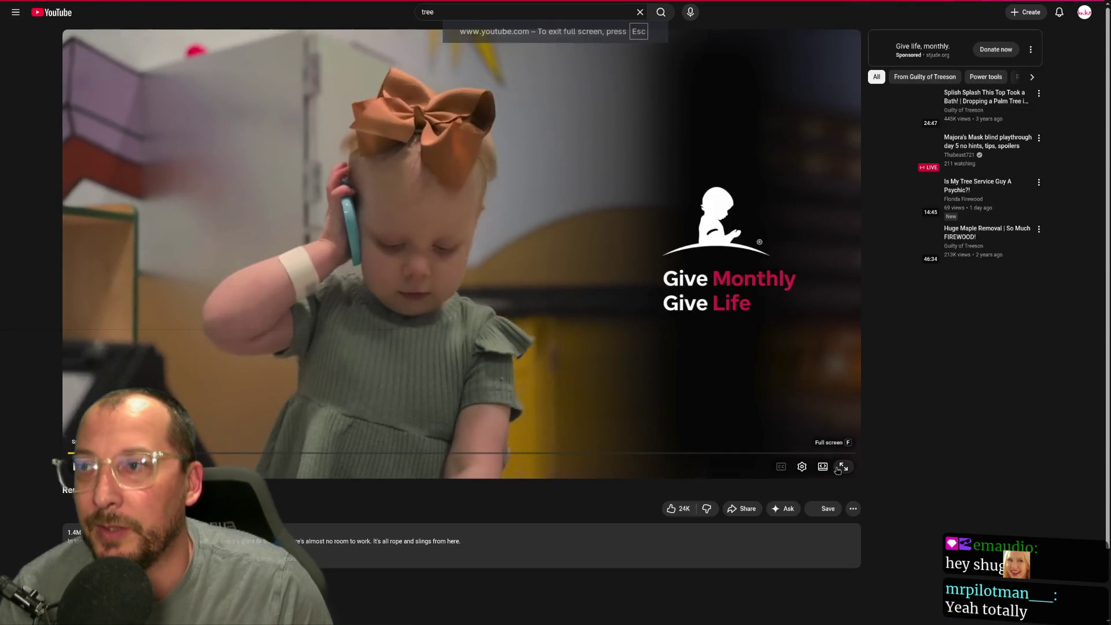
click(842, 467)
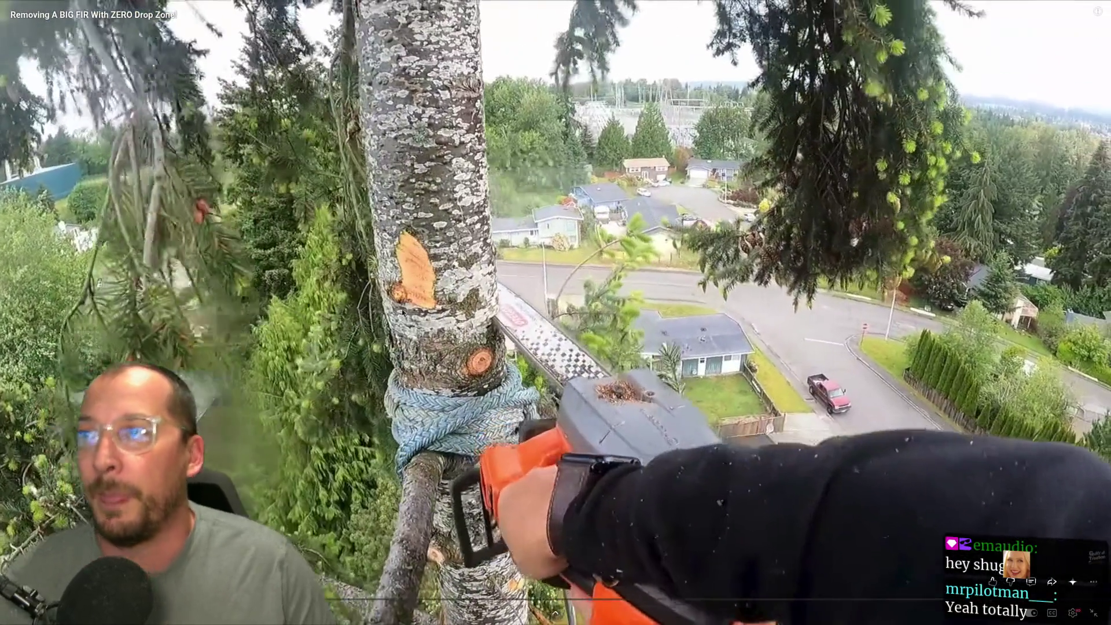
click(402, 313)
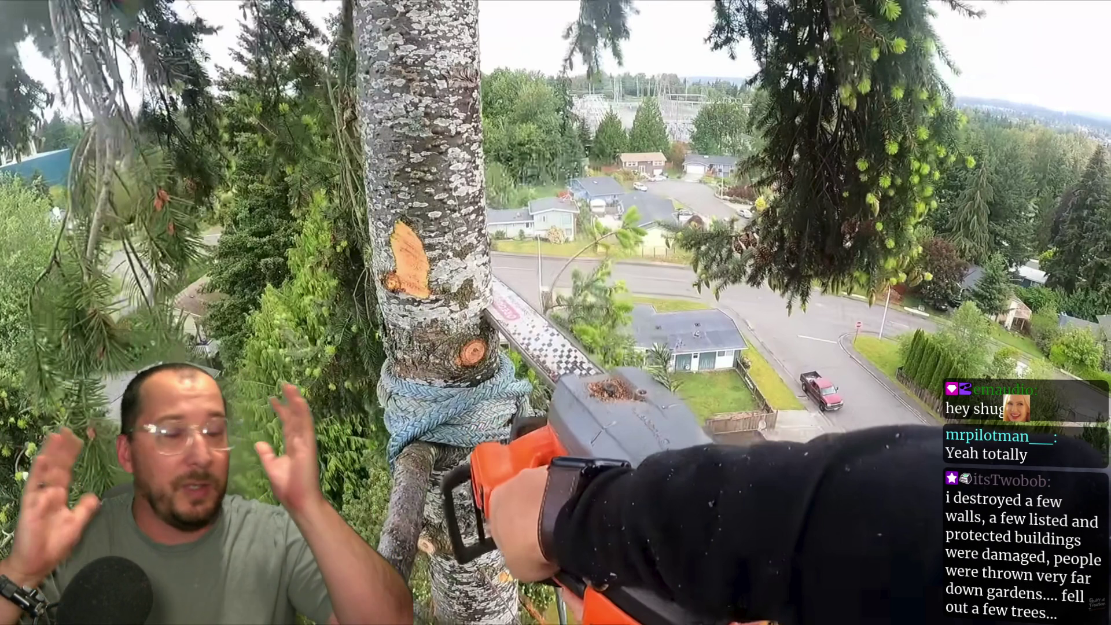
mouse_move(308, 331)
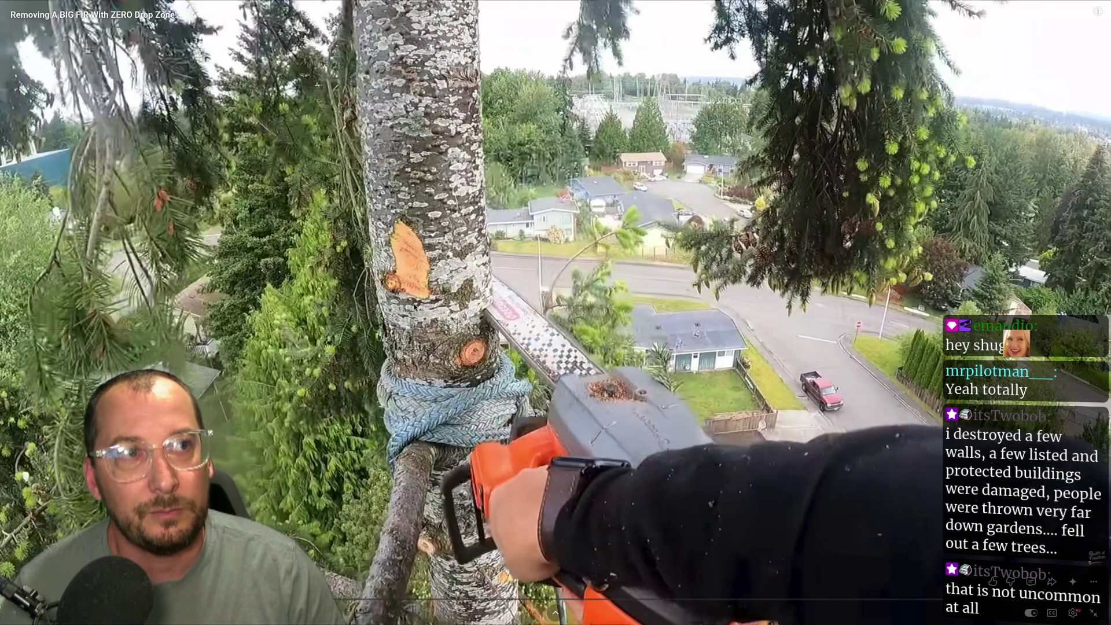
Resume the fir video, skip ahead, pause on the freshly cut limb, and exit full screen
click(431, 299)
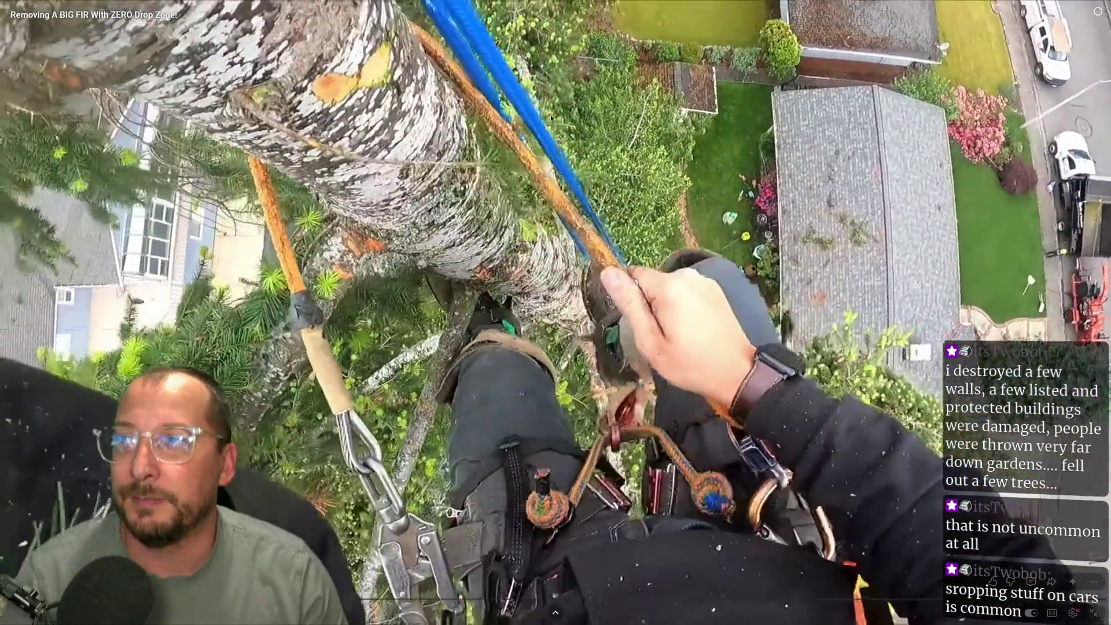
click(496, 133)
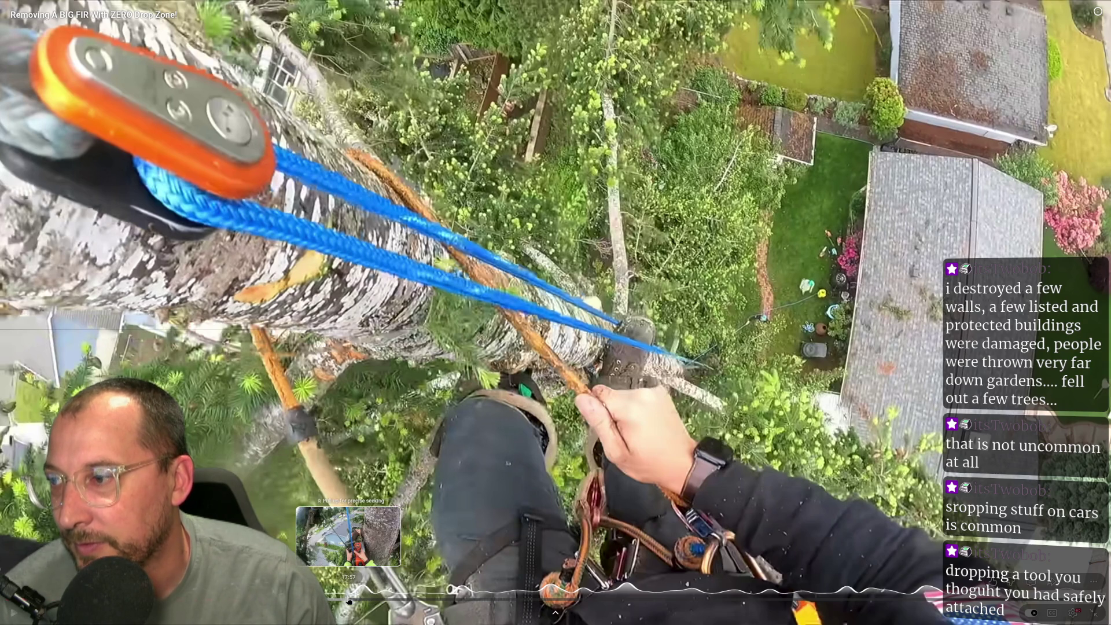
click(367, 600)
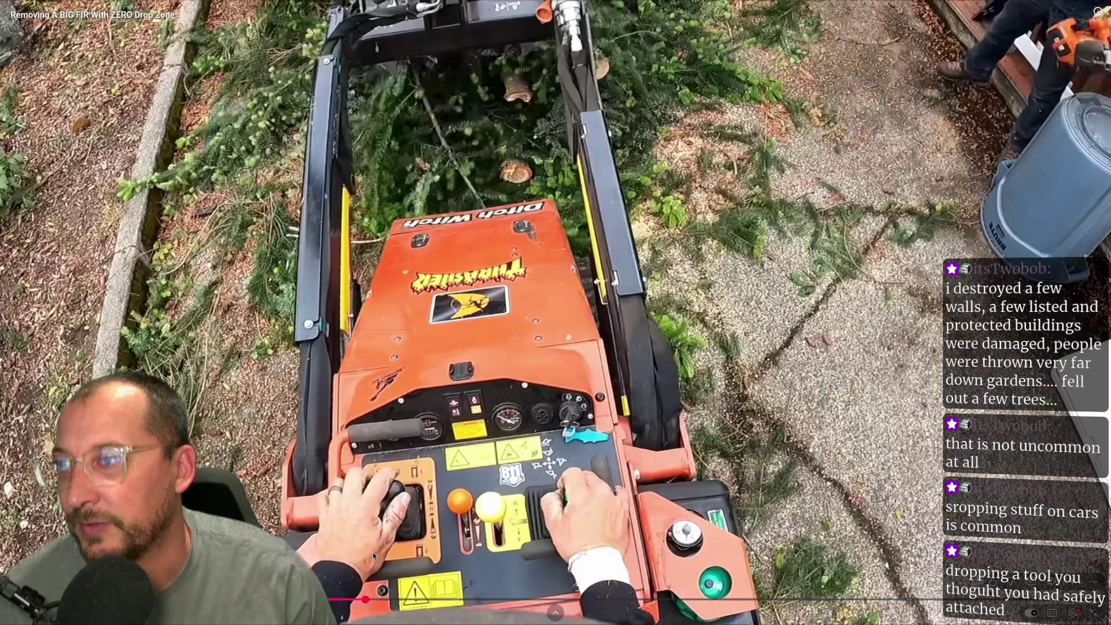
click(399, 501)
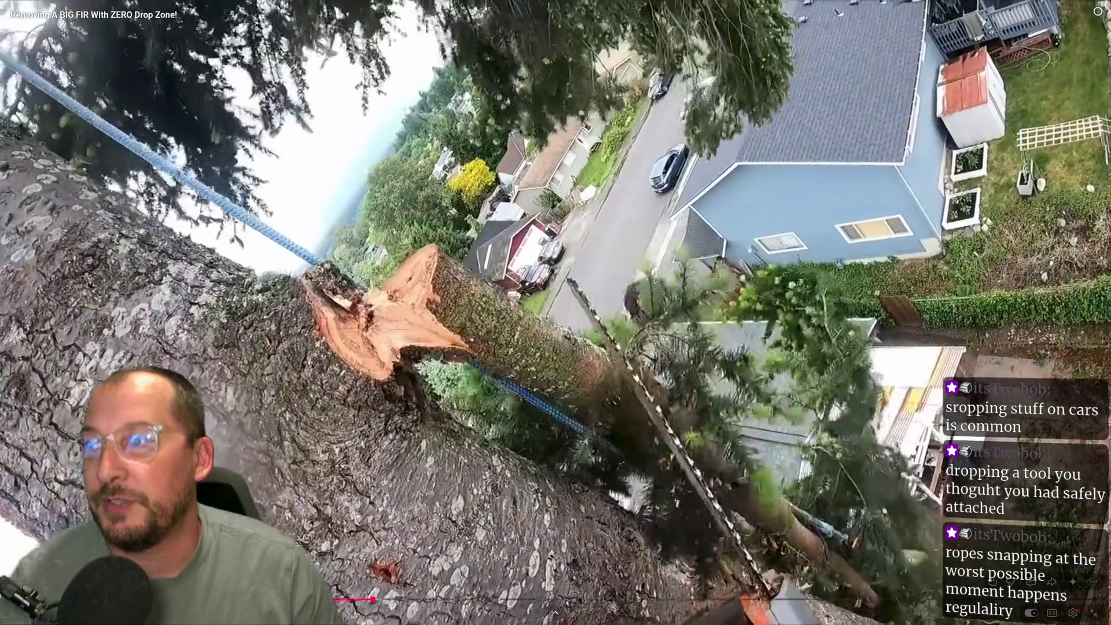
click(634, 189)
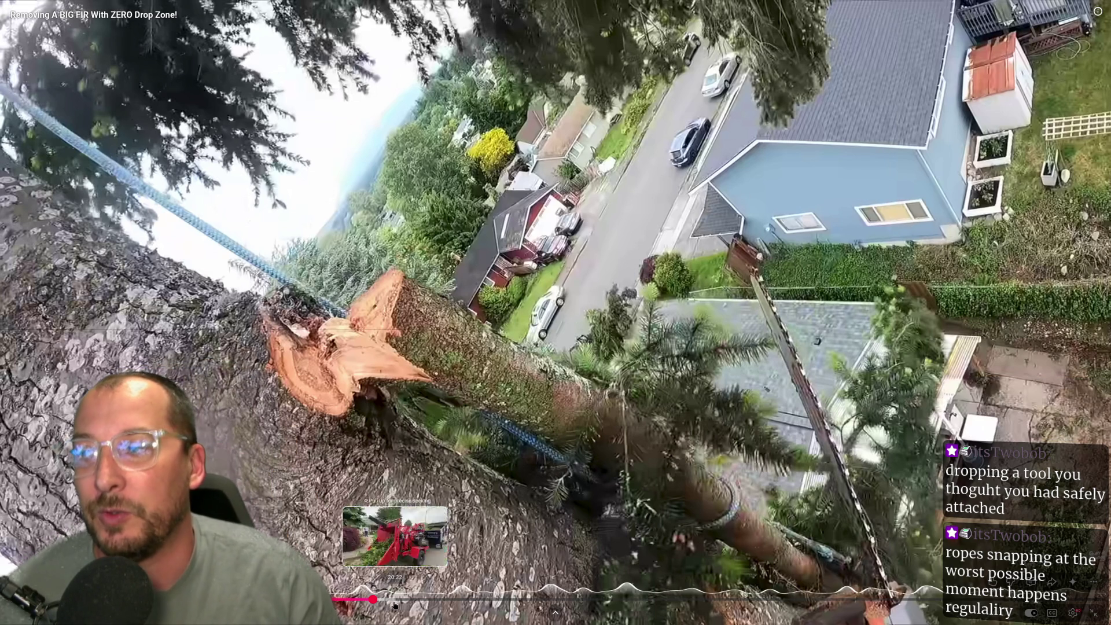
key(Escape)
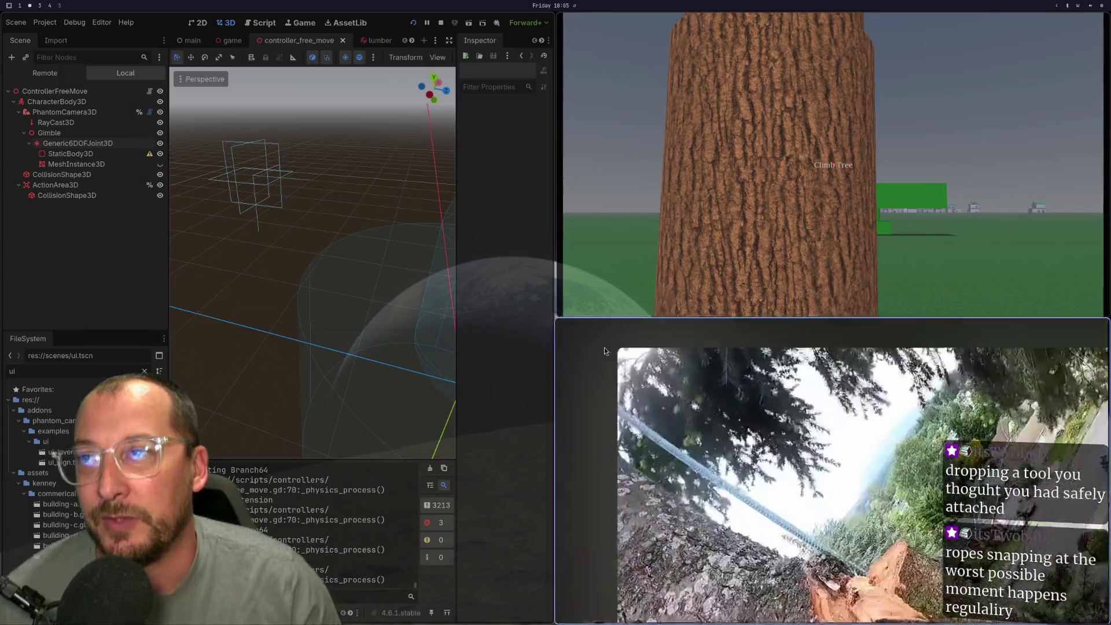
key(F11)
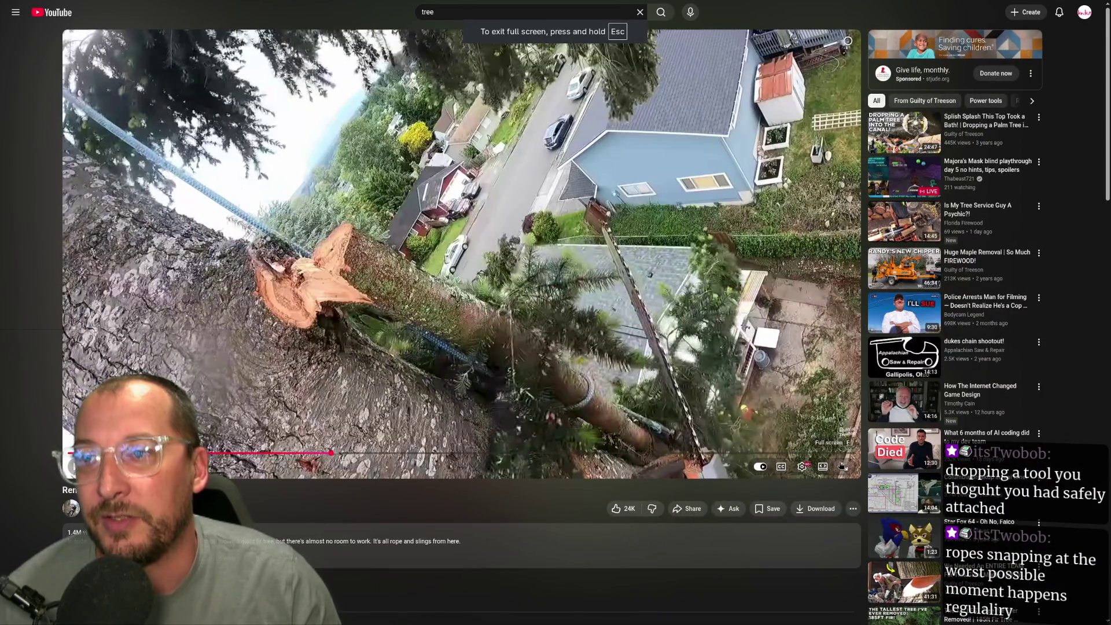
Switch the fir removal video back to full-screen playback
click(841, 466)
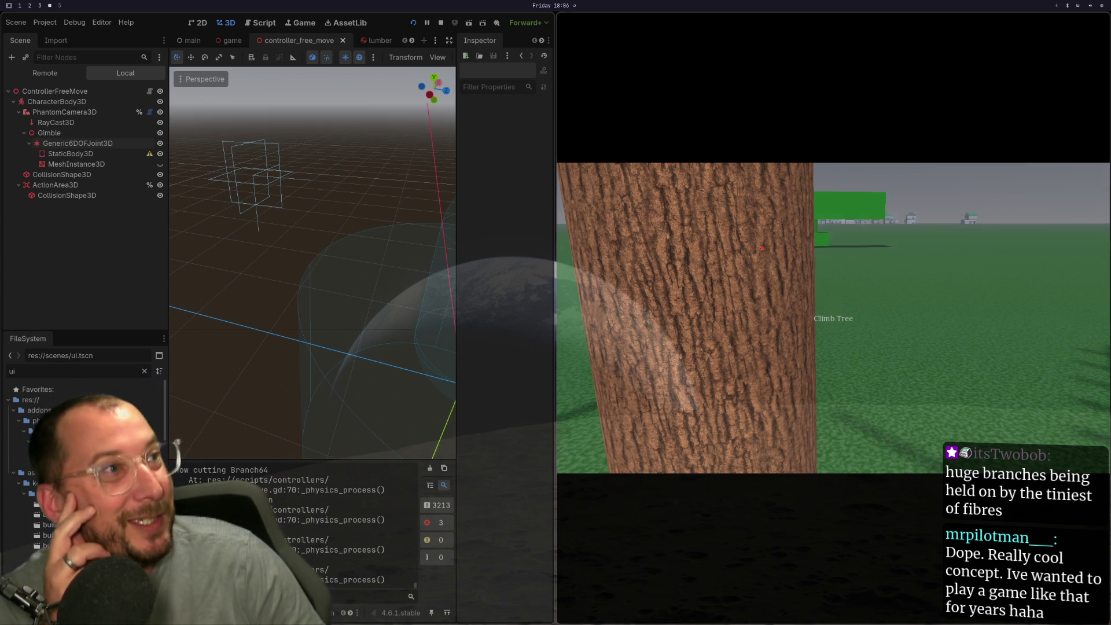
mouse_move(833, 318)
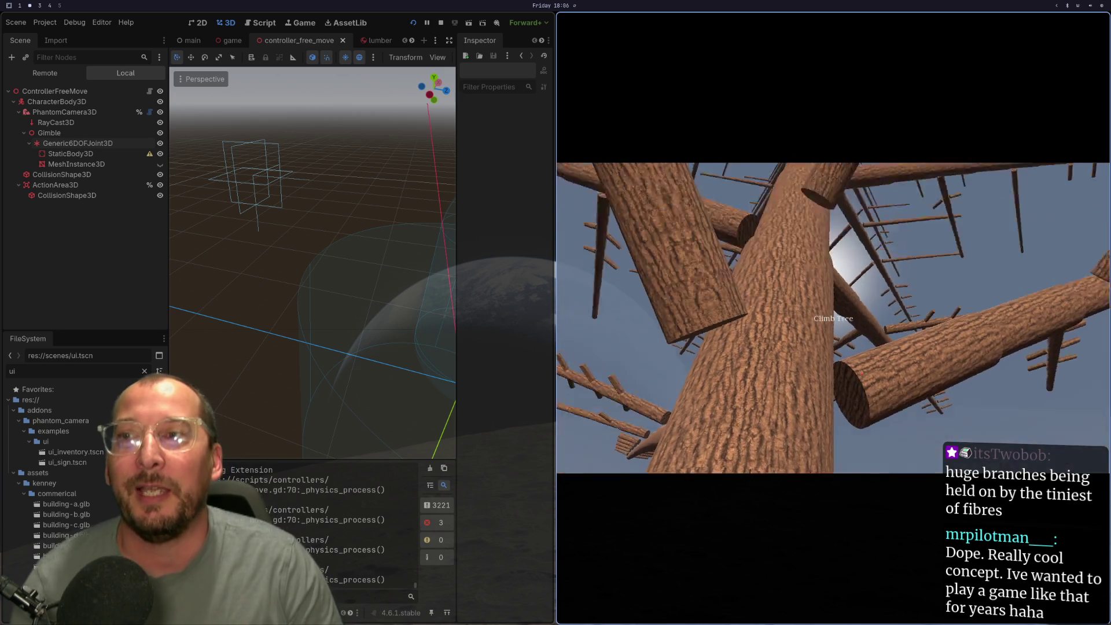